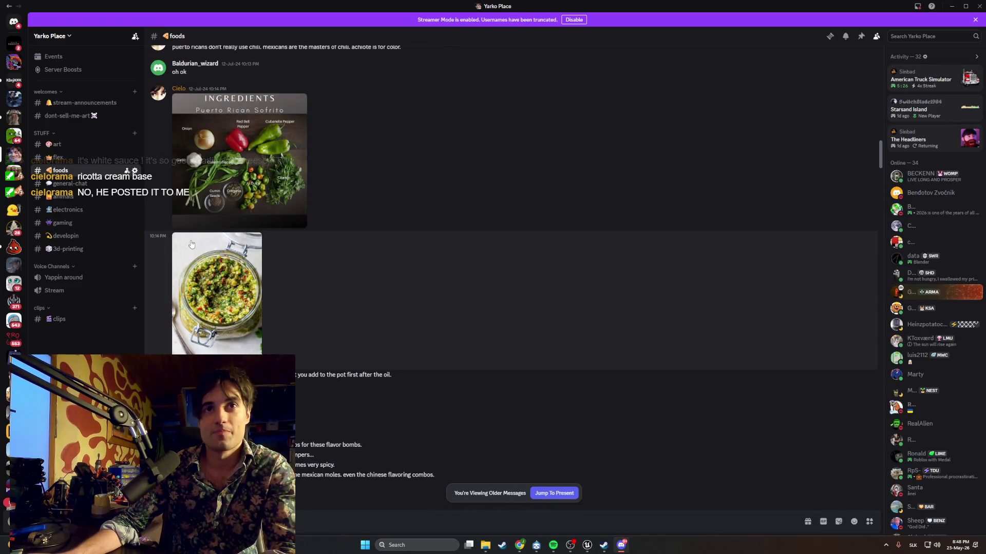
View the sofrito jar and cajun fries photos enlarged in the foods channel
left_click(210, 272)
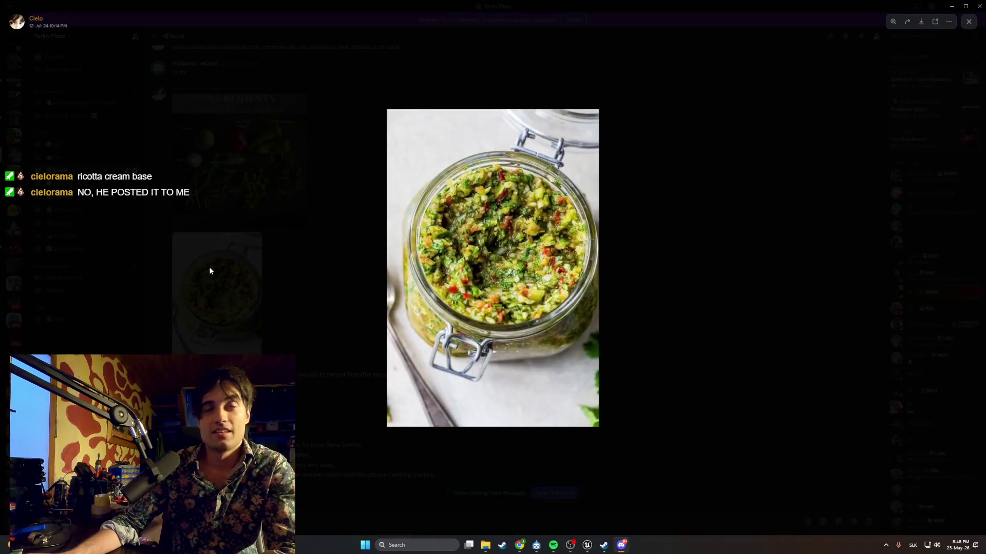
left_click(441, 271)
left_click(232, 271)
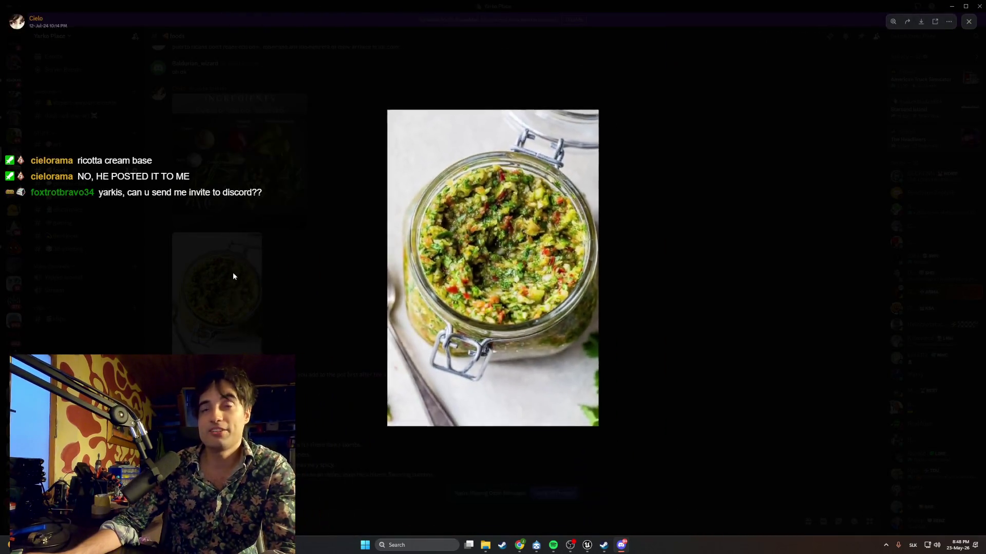
scroll(237, 275, "up", 2)
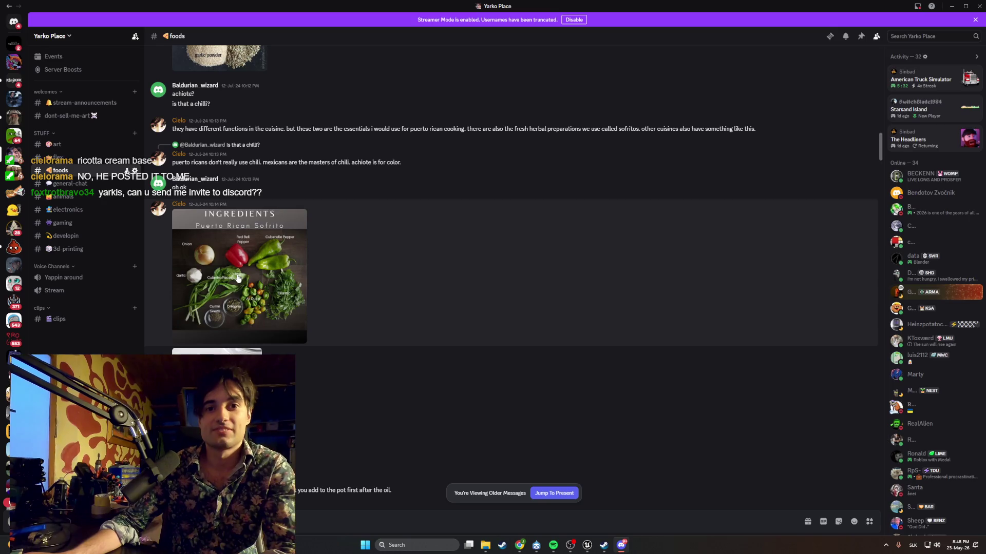
scroll(237, 278, "up", 10)
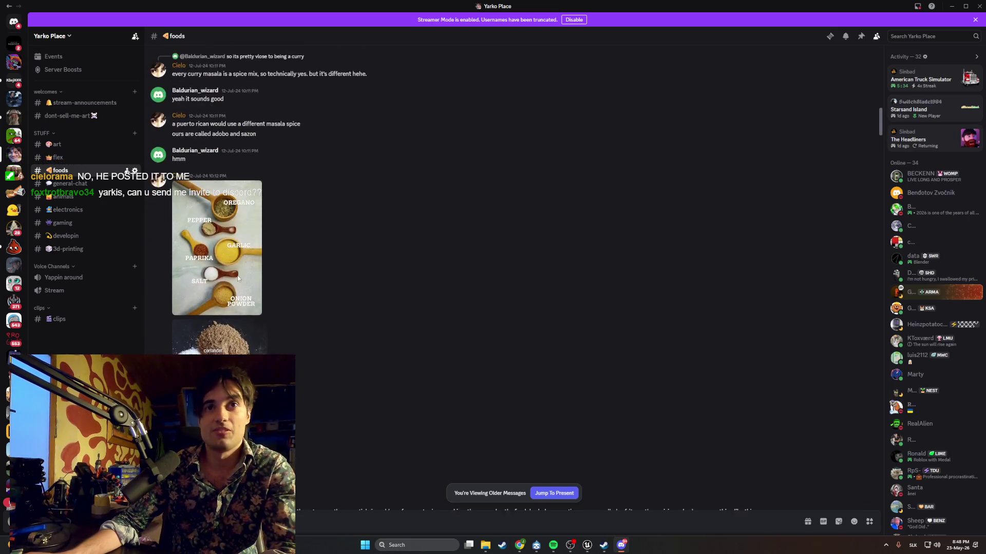
scroll(238, 278, "up", 5)
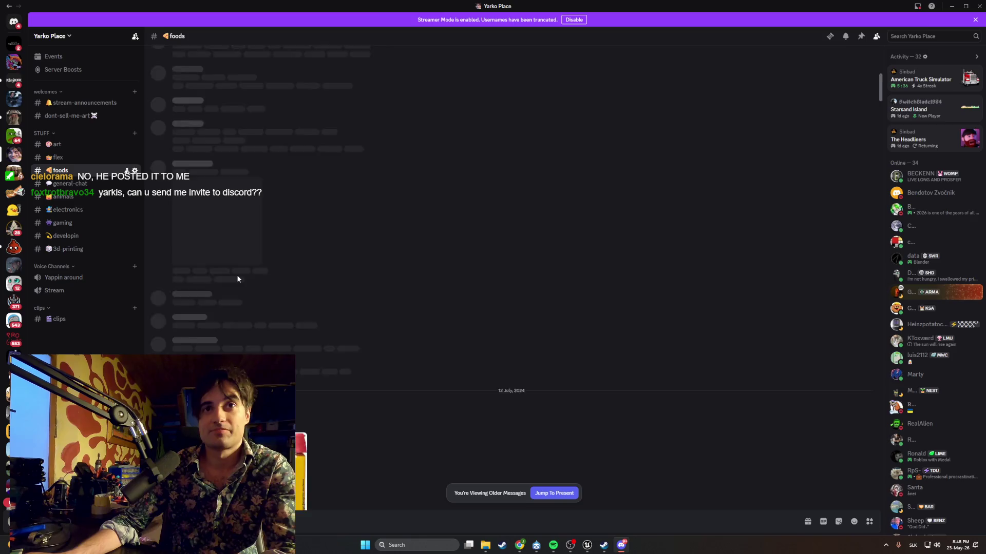
scroll(238, 278, "up", 10)
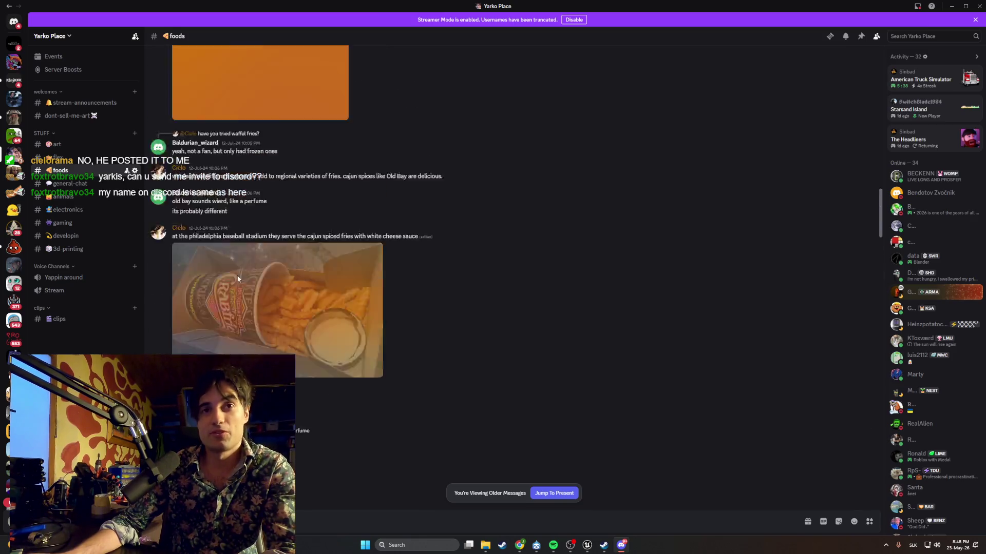
left_click(277, 401)
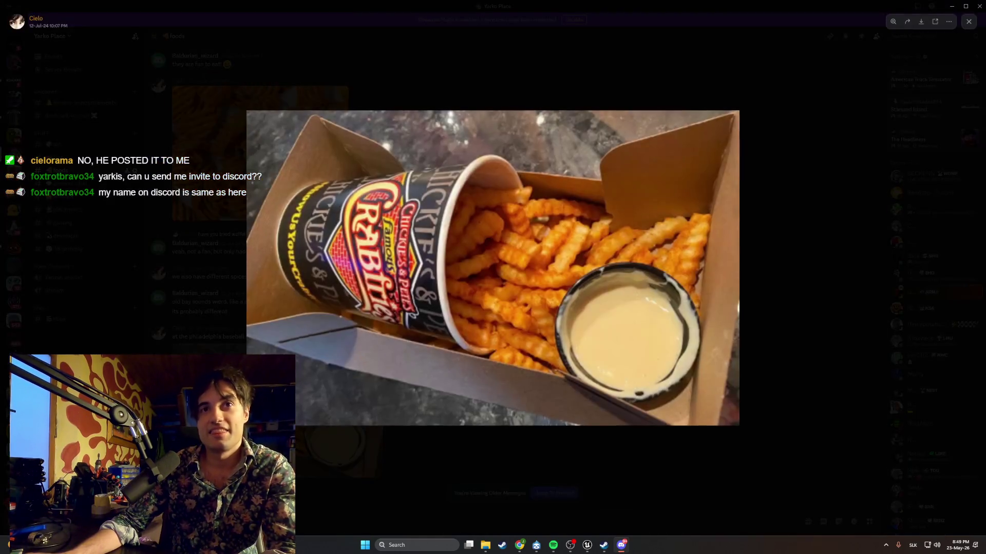
key("Escape")
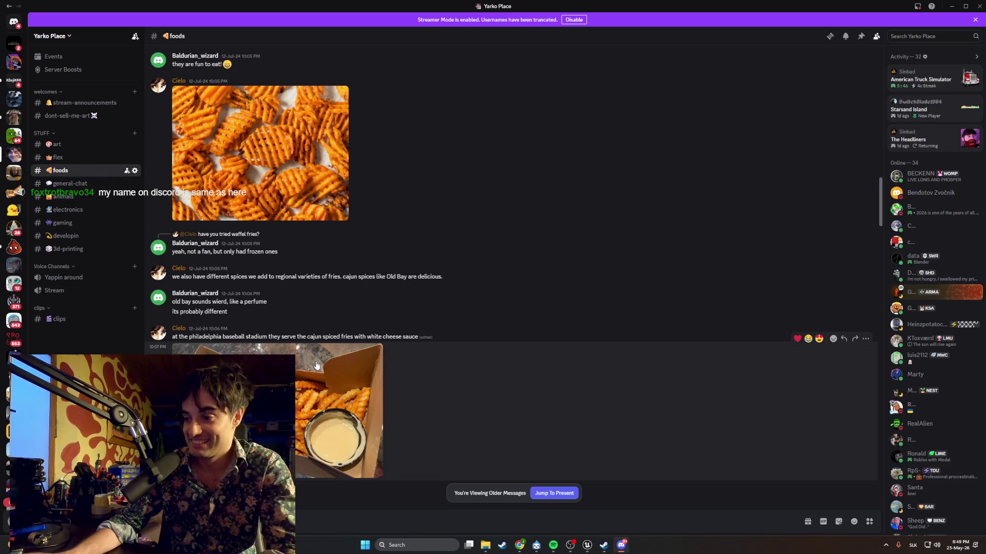
Copy an invite link for the Yarko Place server and close the invite window
right_click(14, 154)
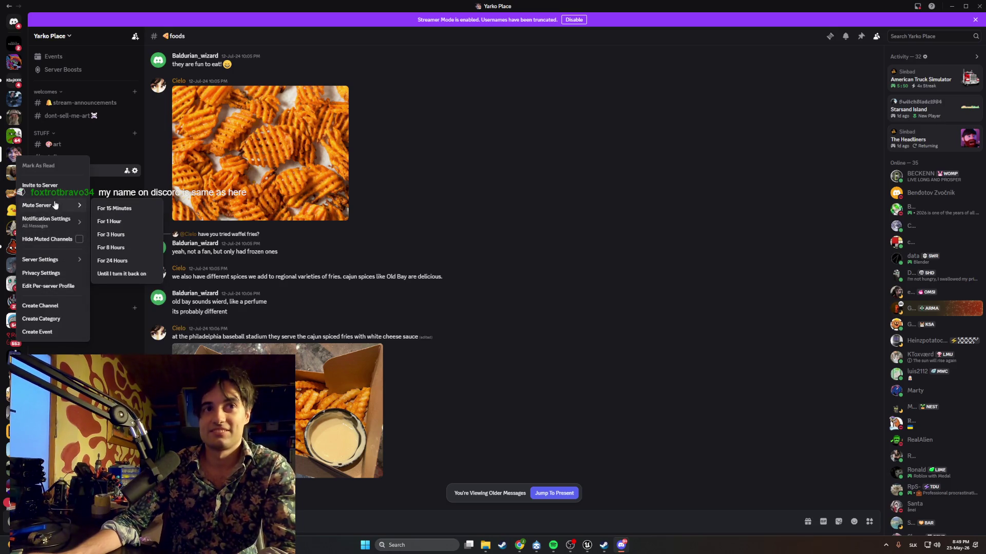
left_click(60, 187)
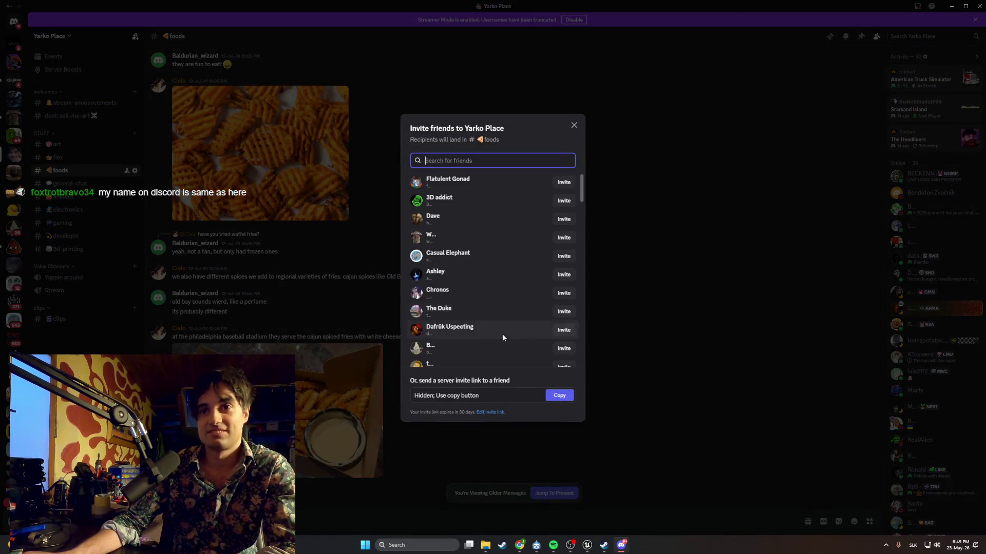
left_click(545, 395)
left_click(574, 125)
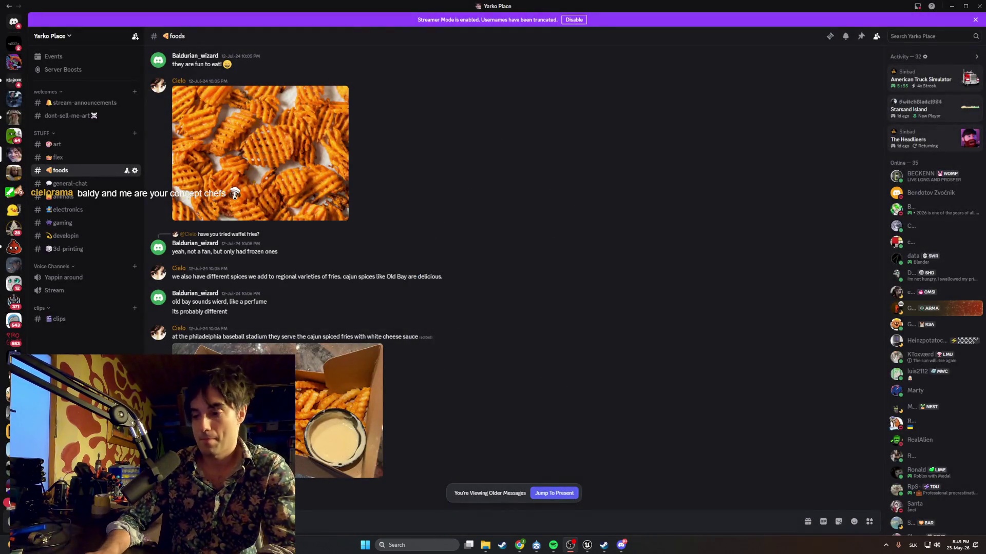
Scroll back through older foods posts and enlarge the Pizza Hut Taiwan Oreo pizza picture
scroll(371, 236, "up", 6)
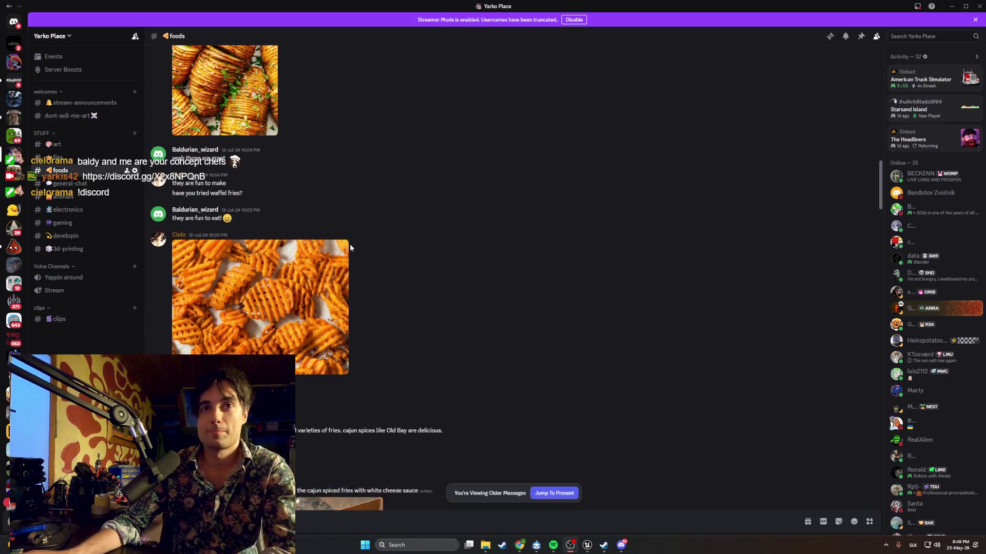
scroll(259, 248, "up", 10)
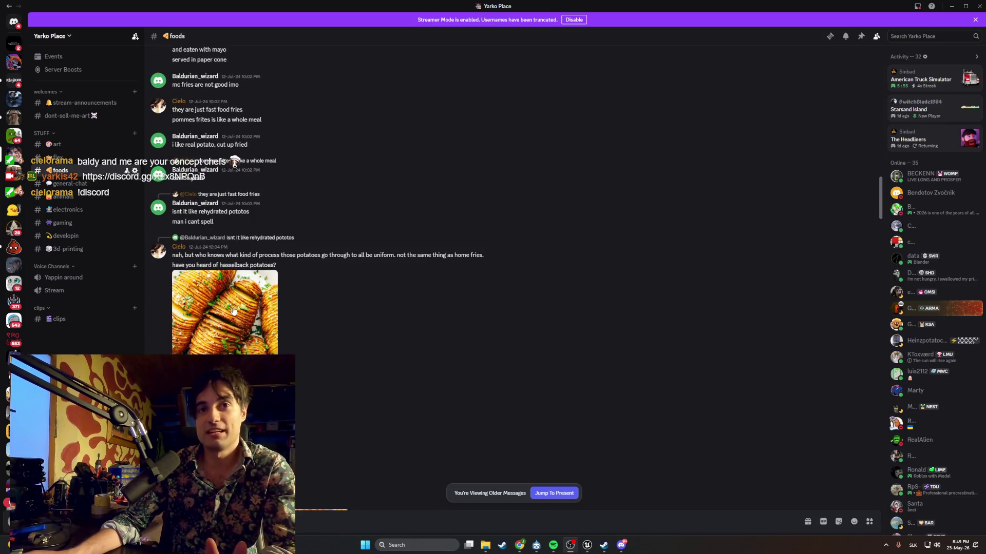
scroll(233, 311, "up", 8)
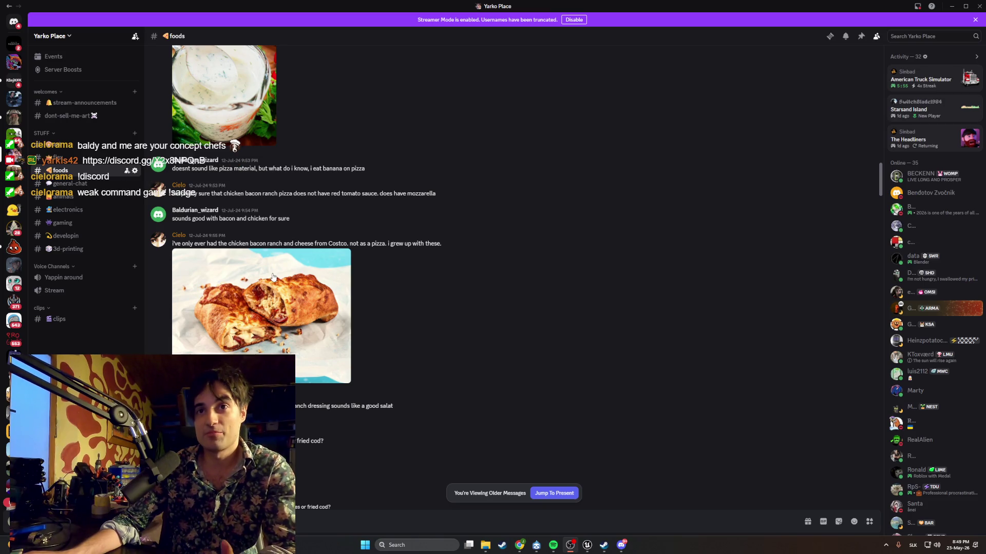
scroll(280, 301, "up", 3)
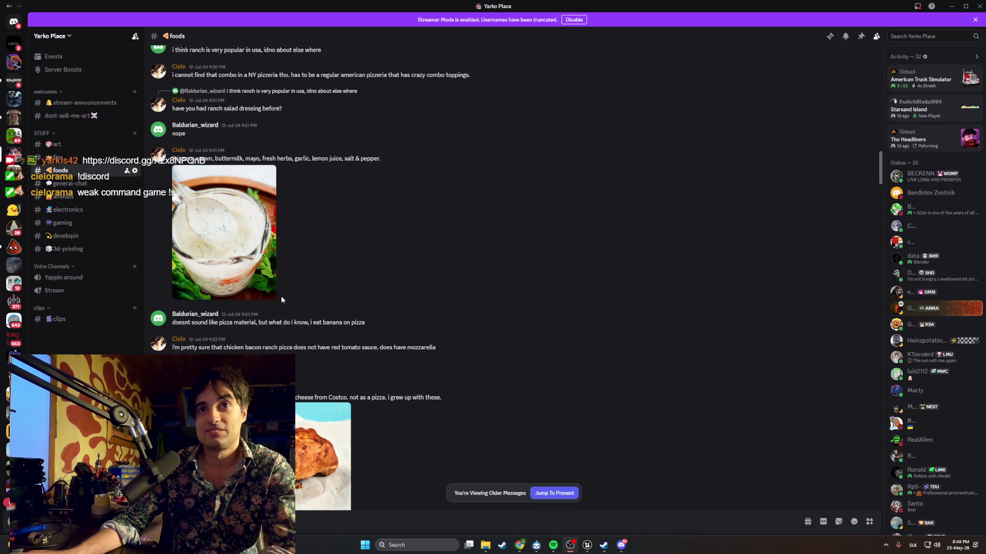
scroll(282, 292, "up", 5)
scroll(282, 294, "up", 5)
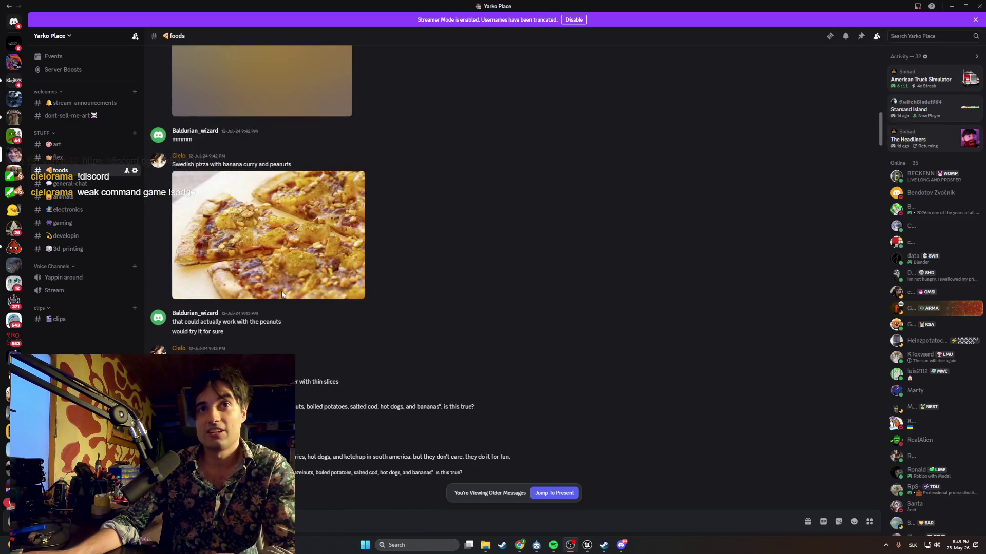
scroll(281, 295, "up", 5)
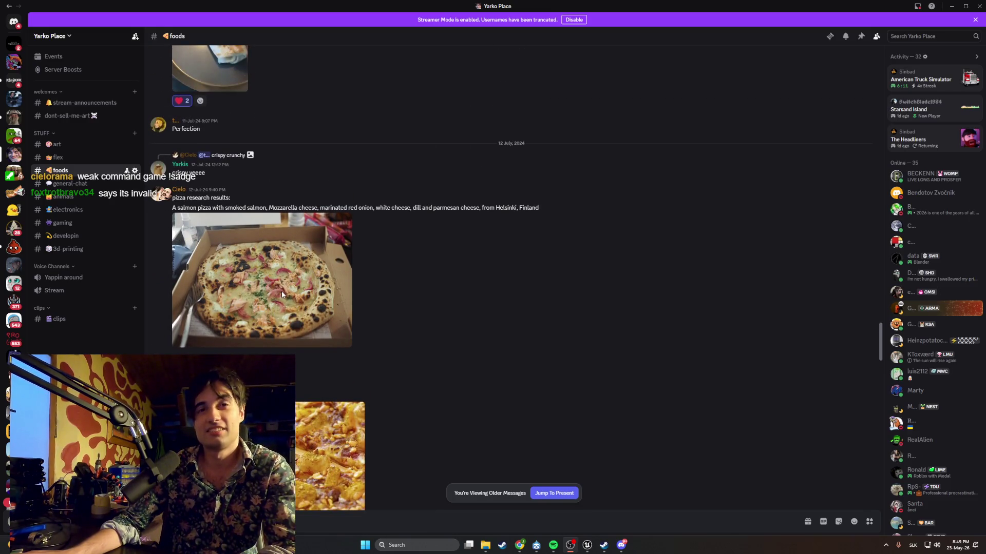
scroll(249, 273, "up", 4)
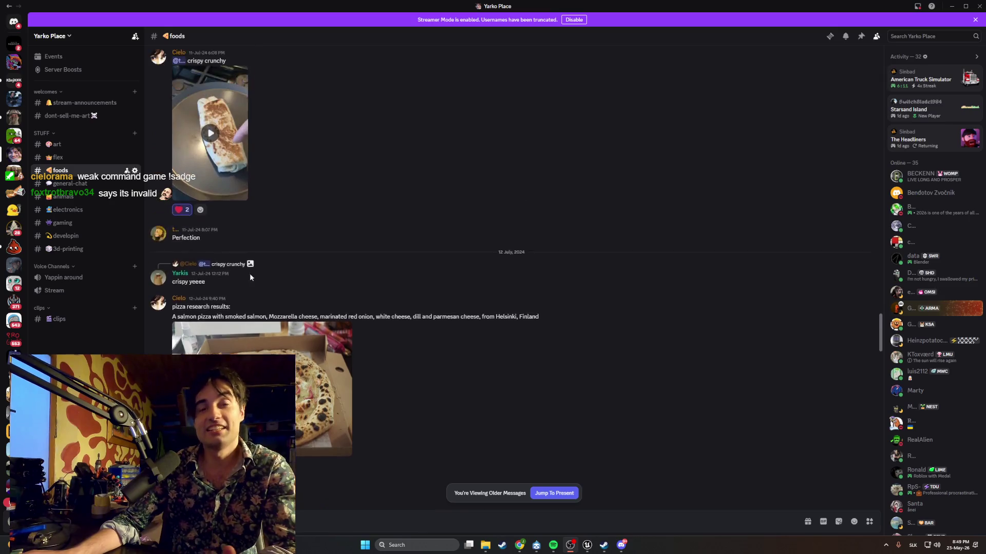
scroll(250, 278, "up", 3)
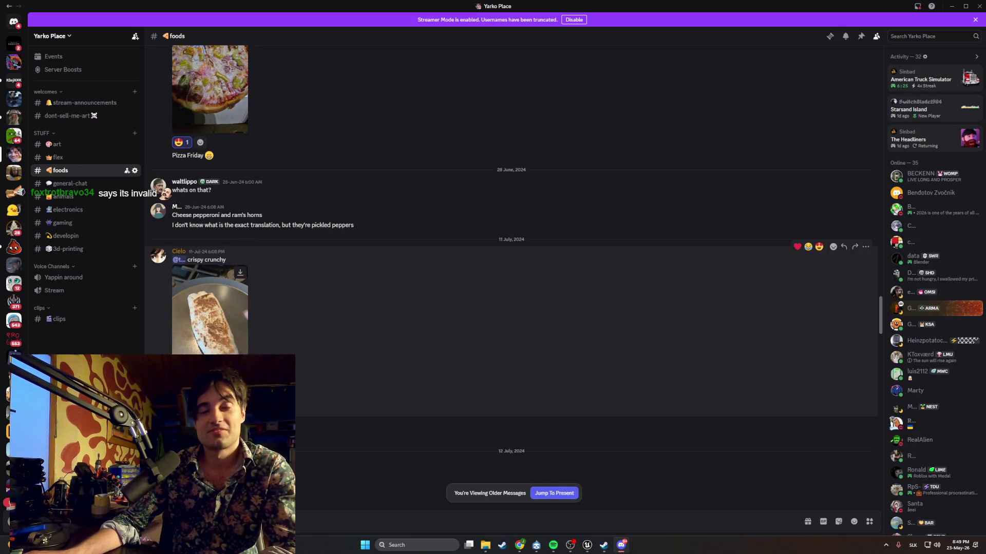
scroll(242, 338, "up", 4)
scroll(243, 338, "up", 10)
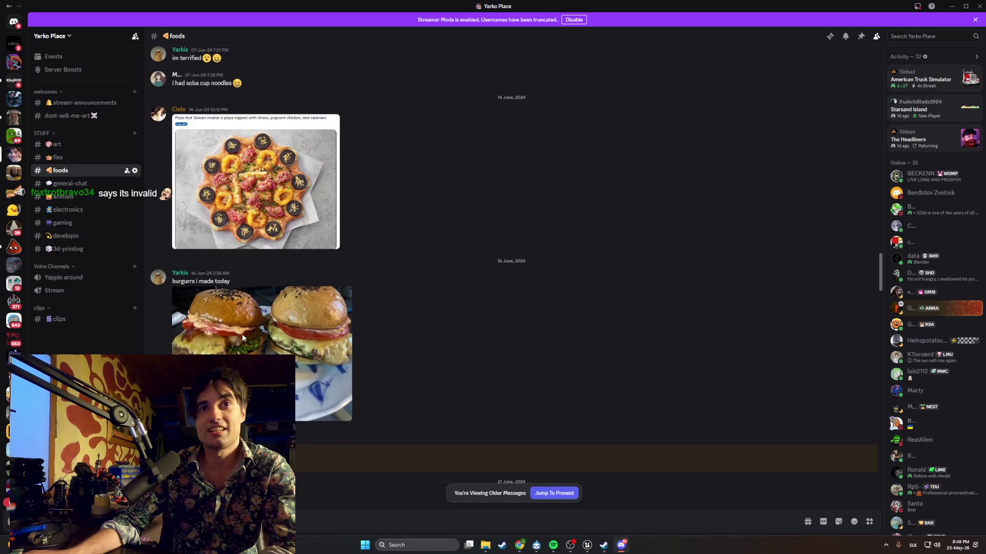
left_click(243, 338)
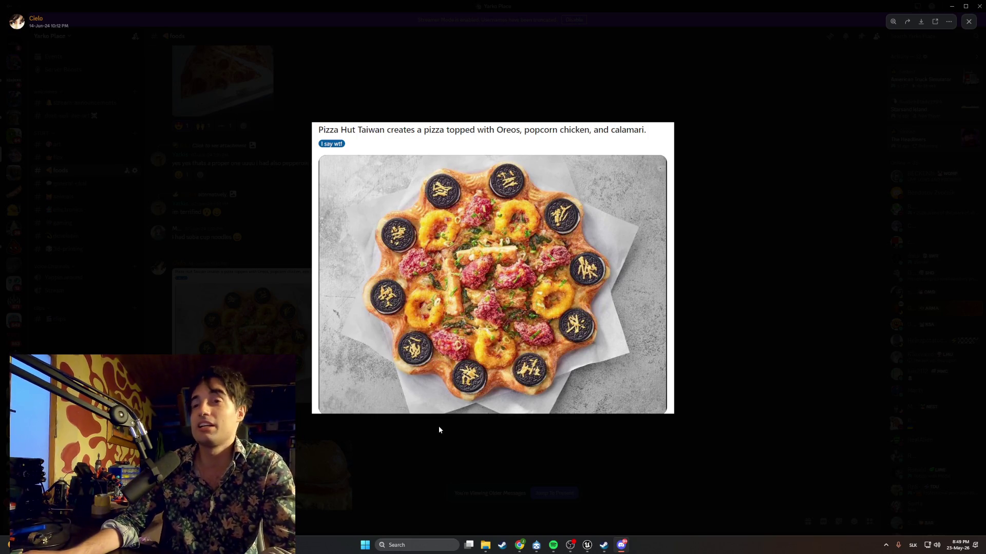
Close the Oreo pizza picture, then view the timballo and aubergine timballo photos enlarged
left_click(448, 416)
scroll(408, 374, "up", 10)
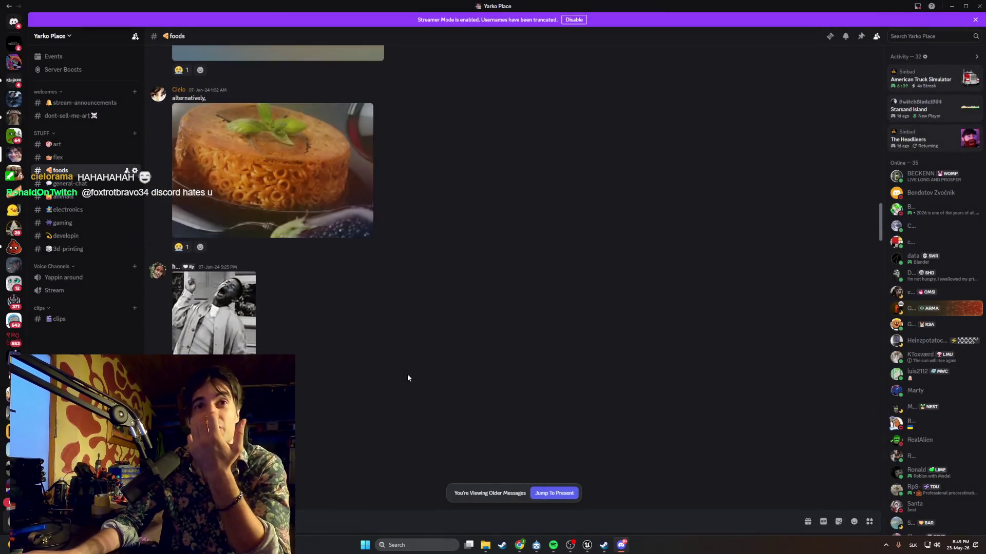
left_click(293, 290)
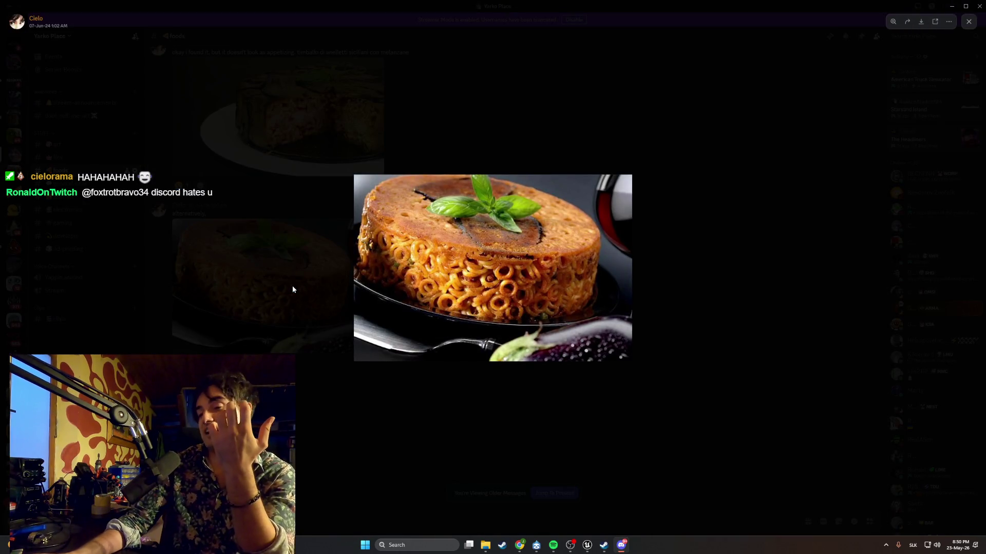
left_click(431, 265)
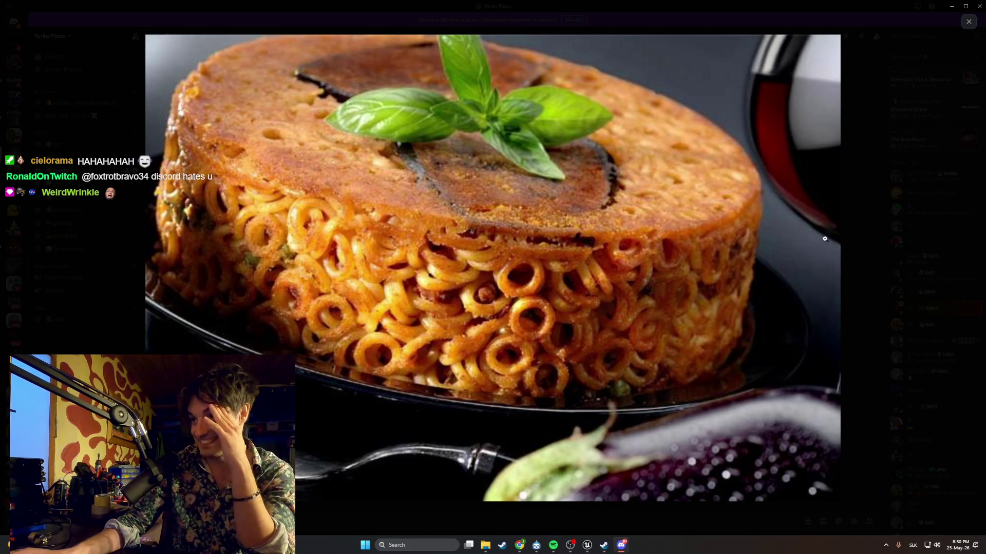
left_click(858, 226)
scroll(378, 247, "up", 3)
left_click(378, 247)
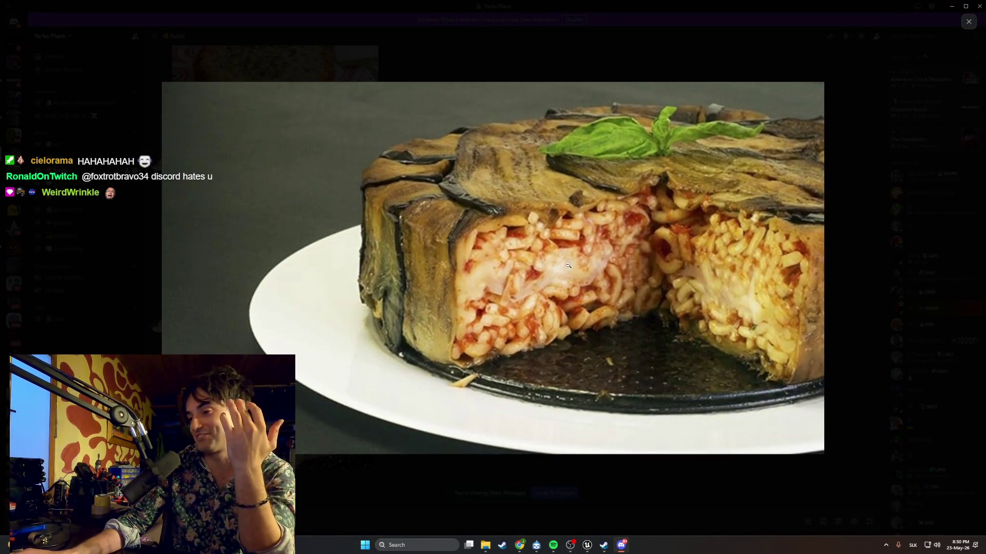
left_click(852, 199)
scroll(432, 181, "up", 3)
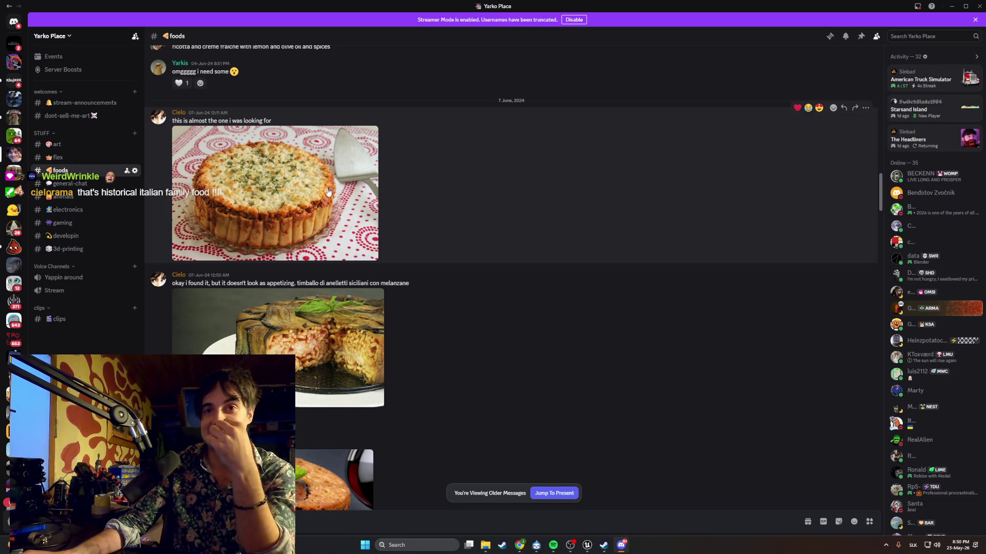
Glance at the baked pasta pie picture, then scroll down to the mid-May 2026 foods posts
left_click(328, 192)
left_click(491, 398)
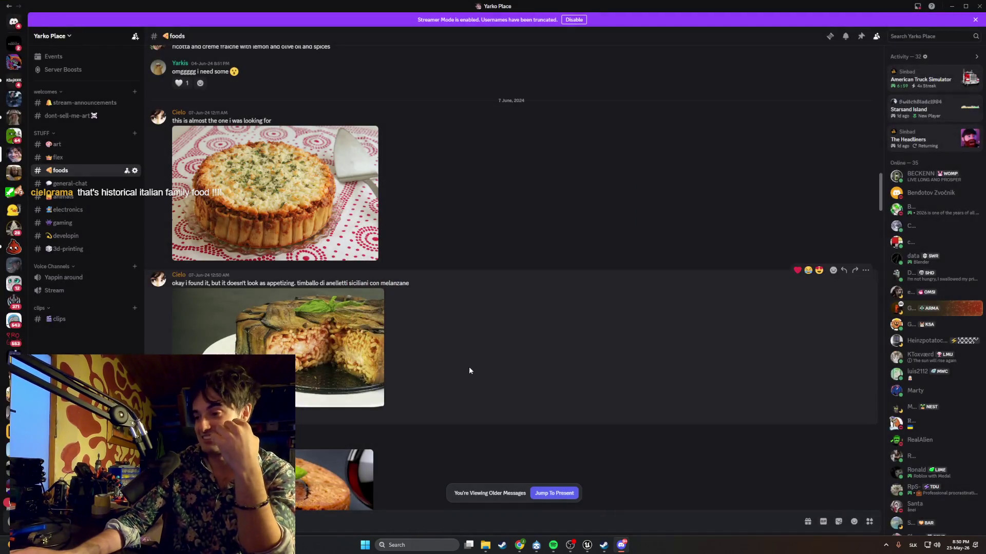
scroll(434, 322, "up", 10)
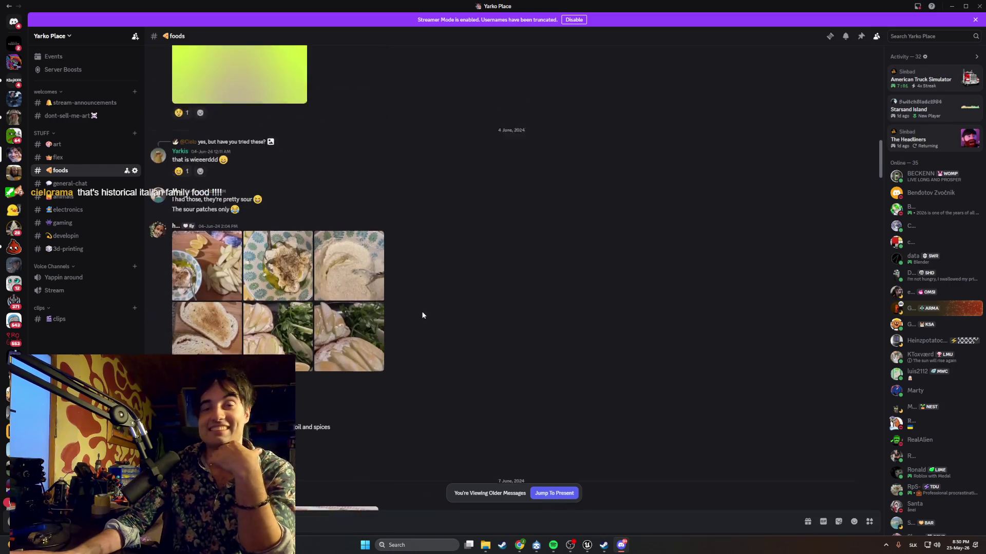
scroll(421, 312, "down", 10)
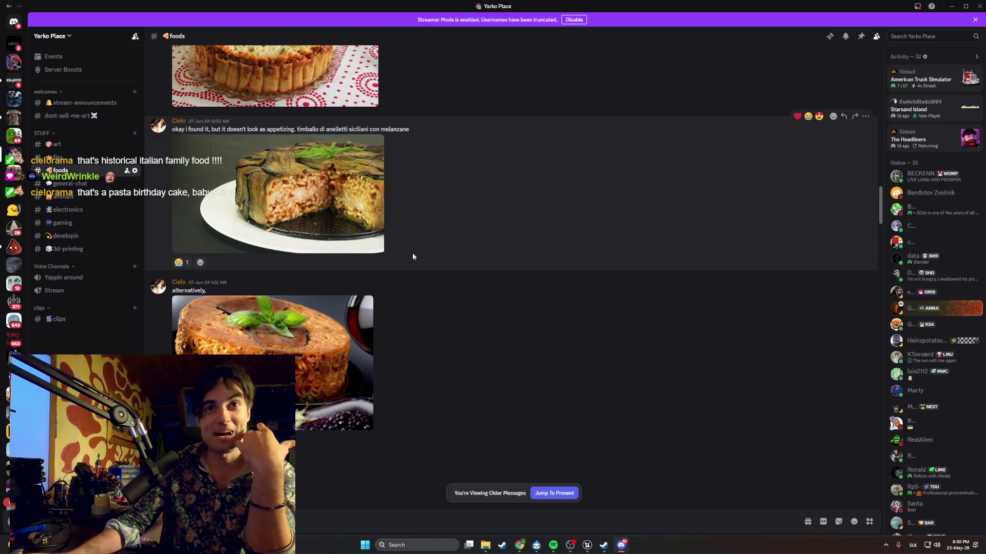
scroll(413, 256, "down", 15)
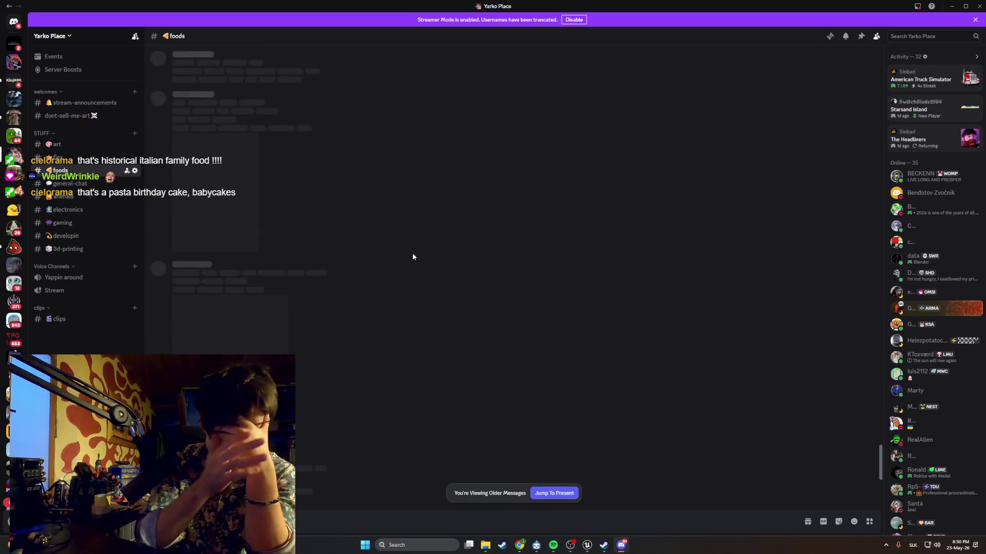
scroll(413, 257, "up", 15)
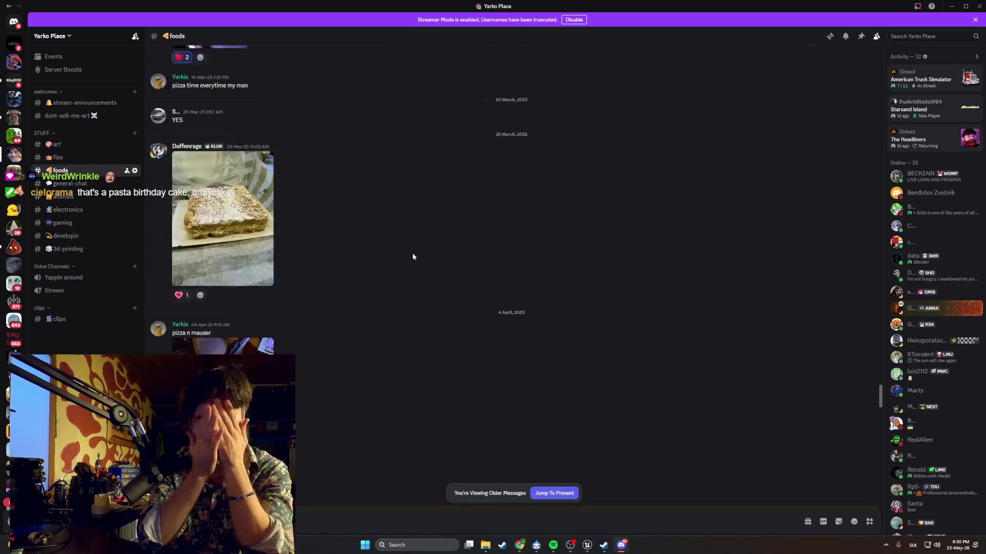
scroll(413, 257, "down", 3)
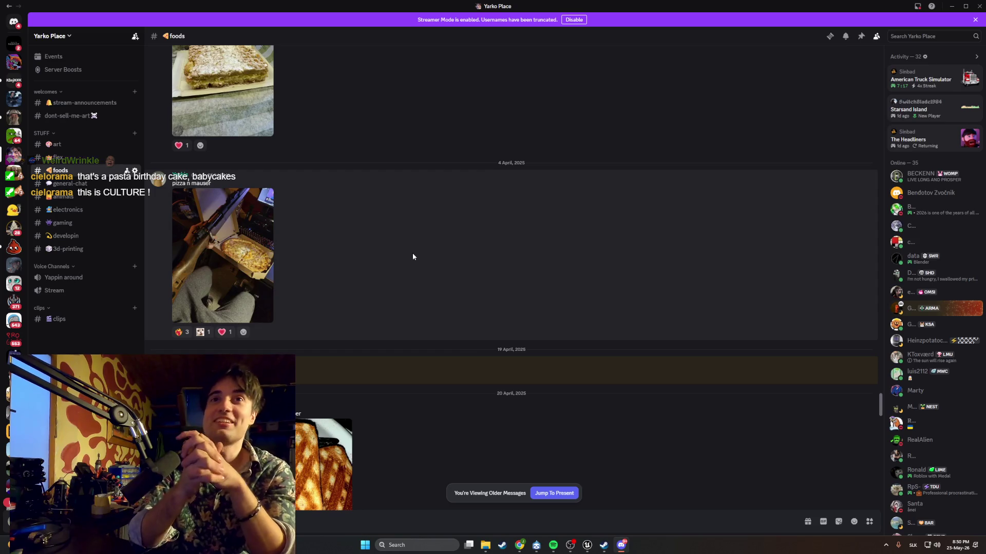
scroll(413, 257, "down", 20)
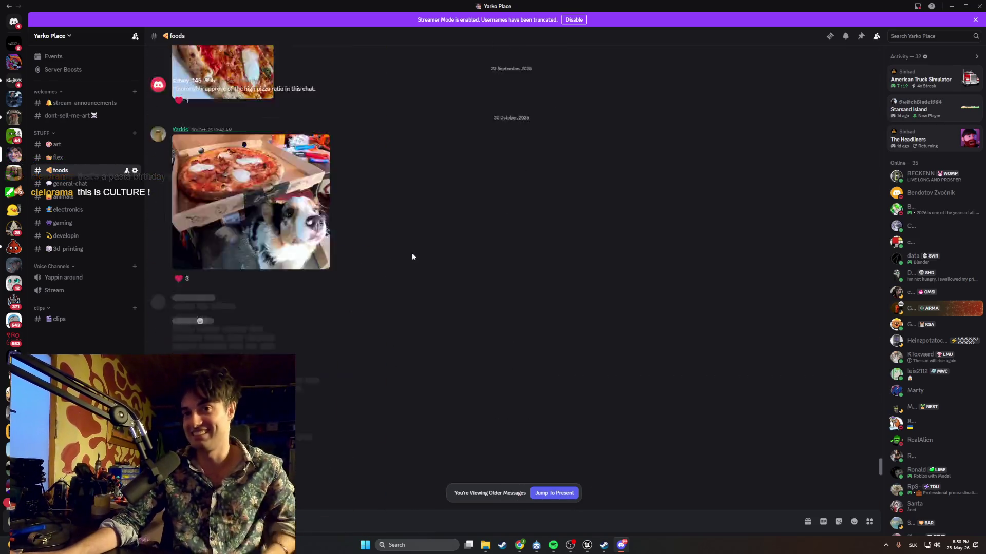
scroll(412, 257, "down", 1)
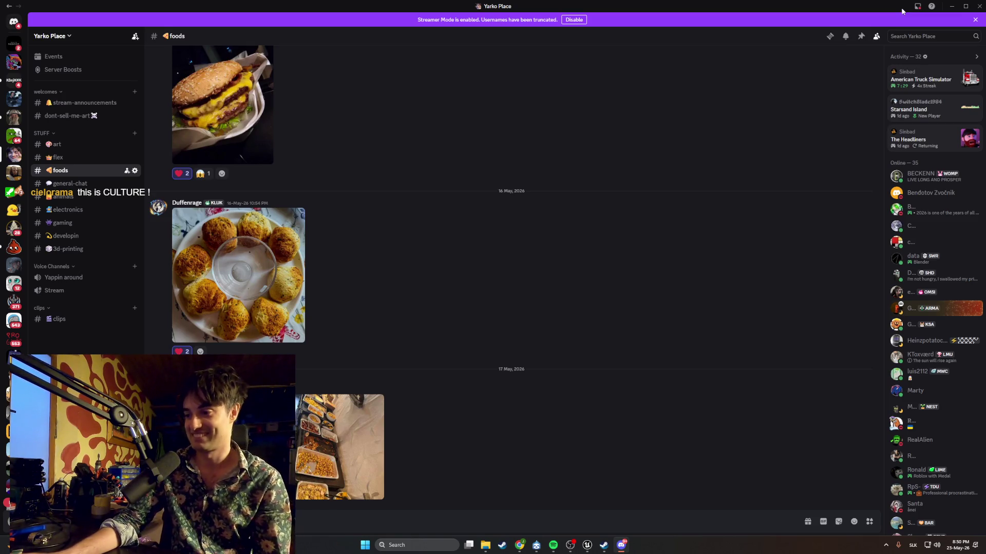
left_click(979, 6)
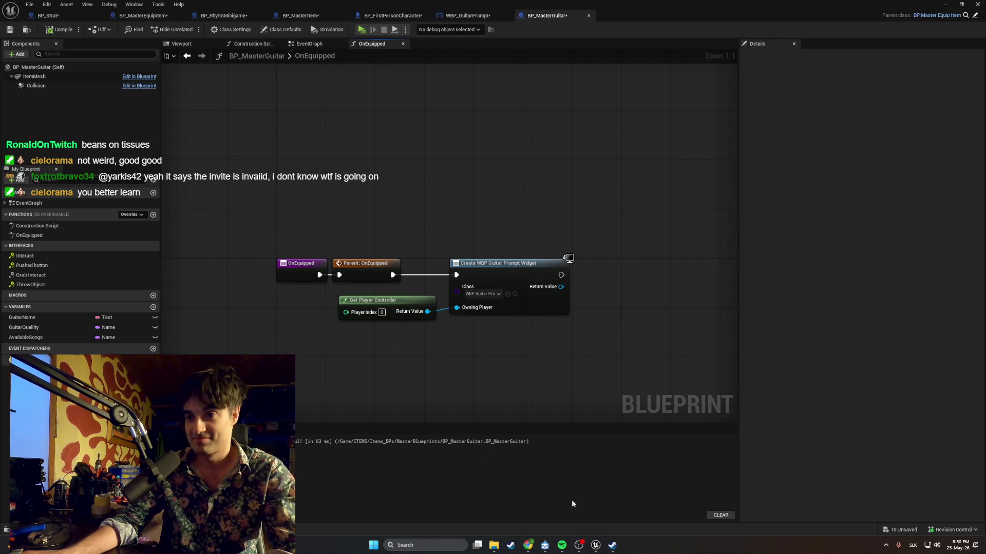
left_click(374, 545)
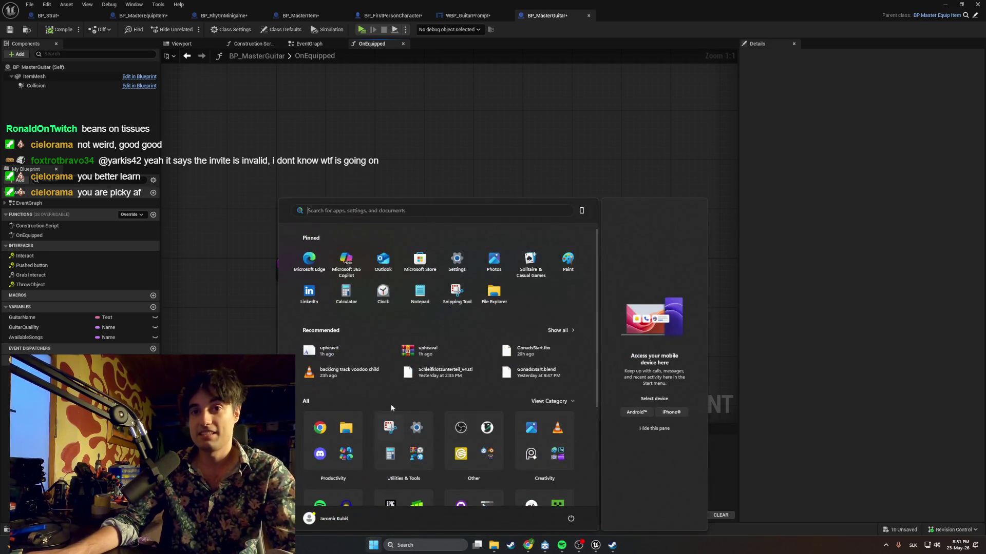
left_click(322, 453)
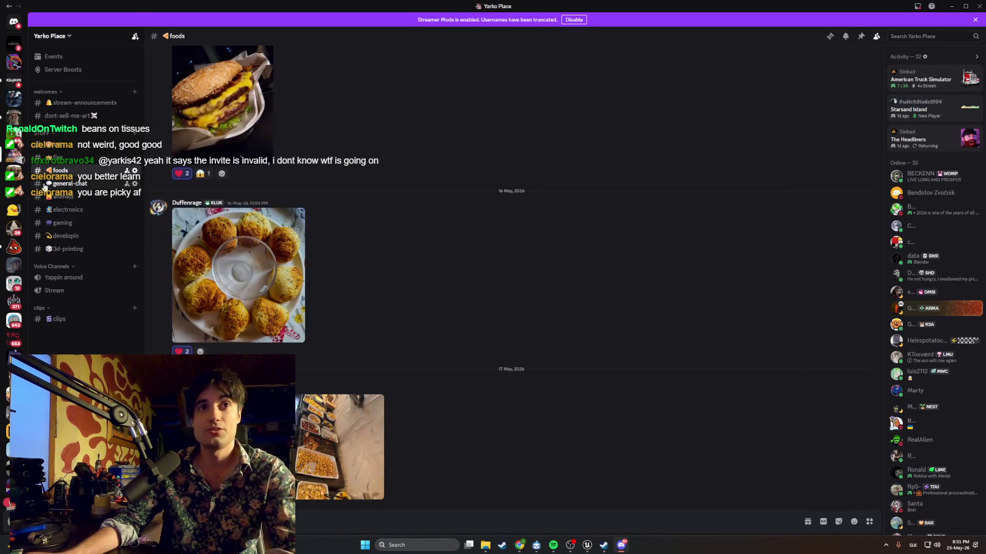
Copy the Yarko Place server invite link and close the invite window
right_click(13, 154)
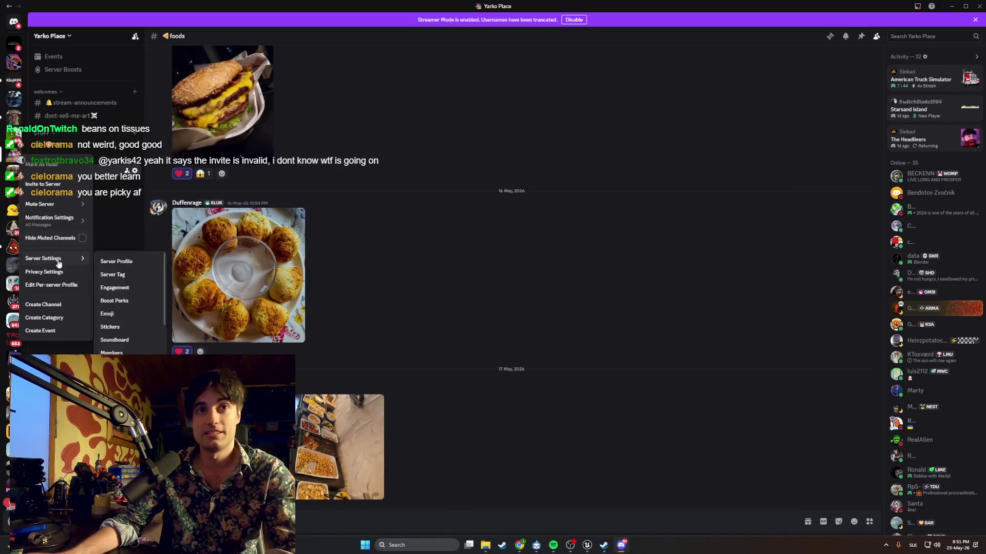
left_click(54, 181)
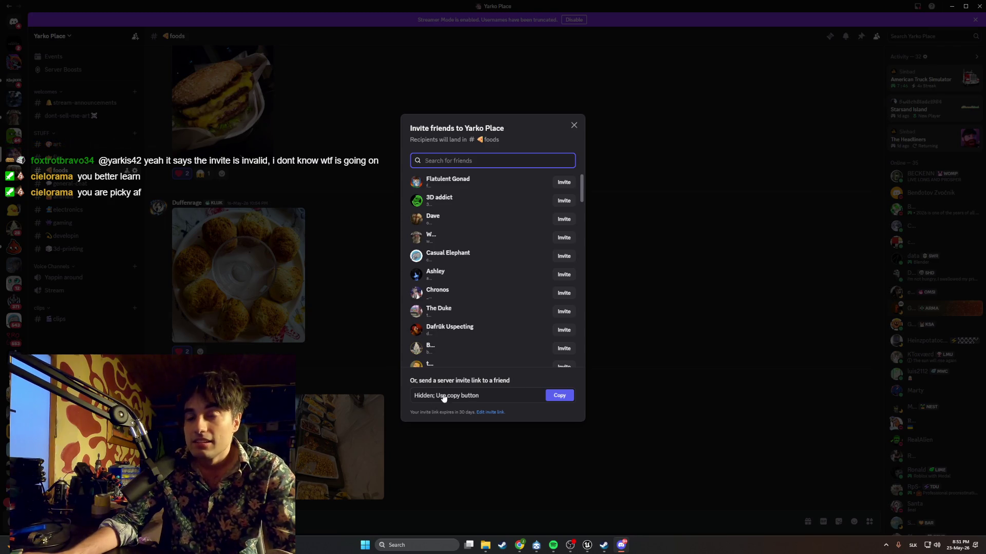
left_click(558, 396)
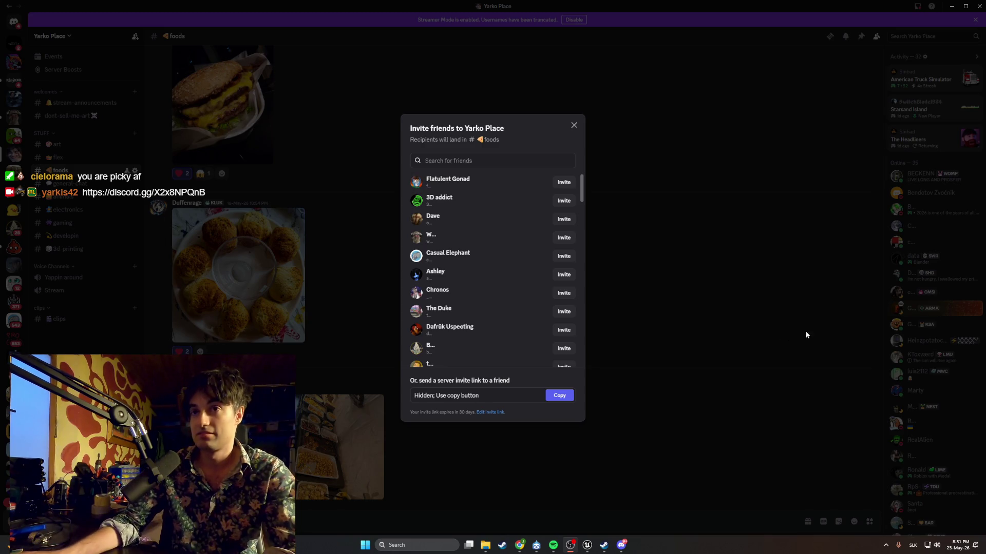
left_click(573, 131)
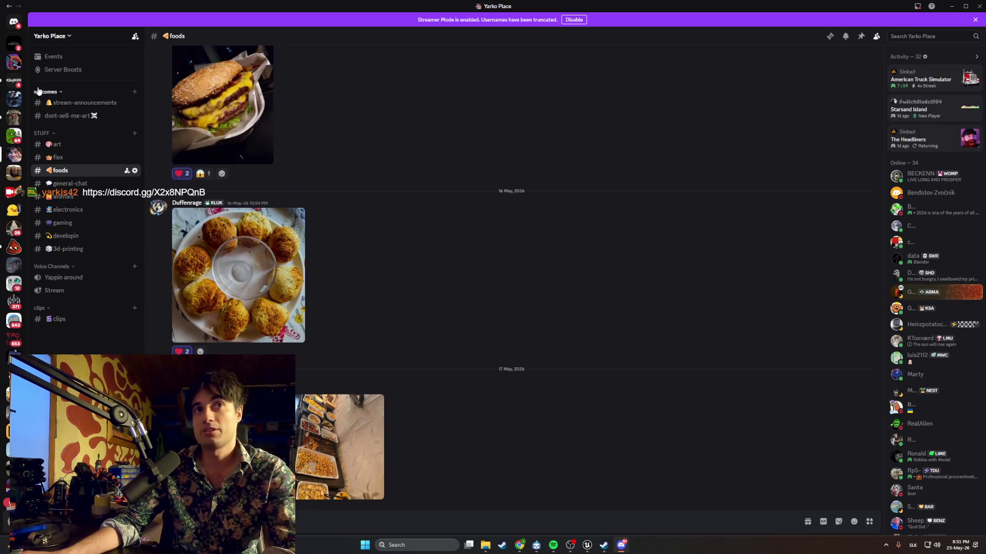
Reopen the Yarko Place invite window, then close it again
right_click(13, 157)
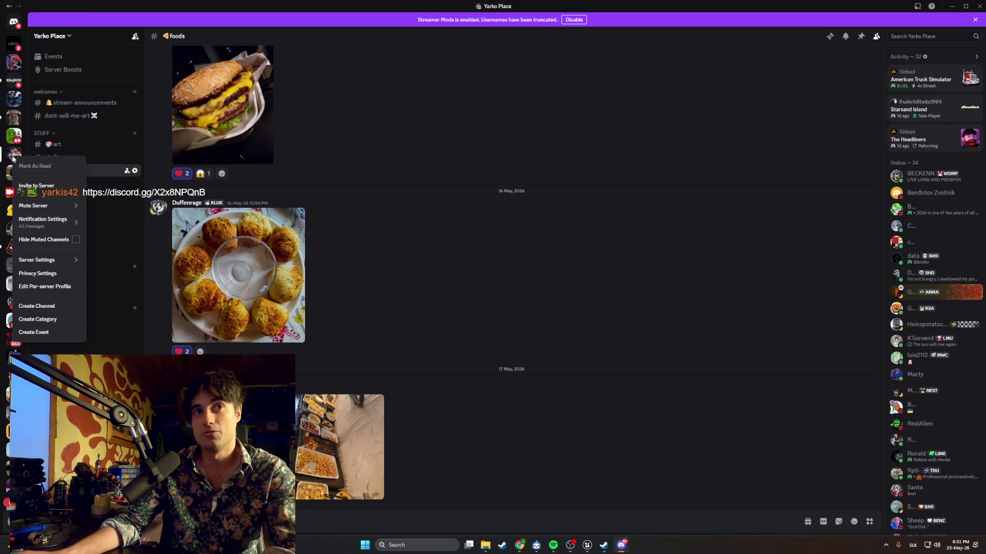
left_click(60, 191)
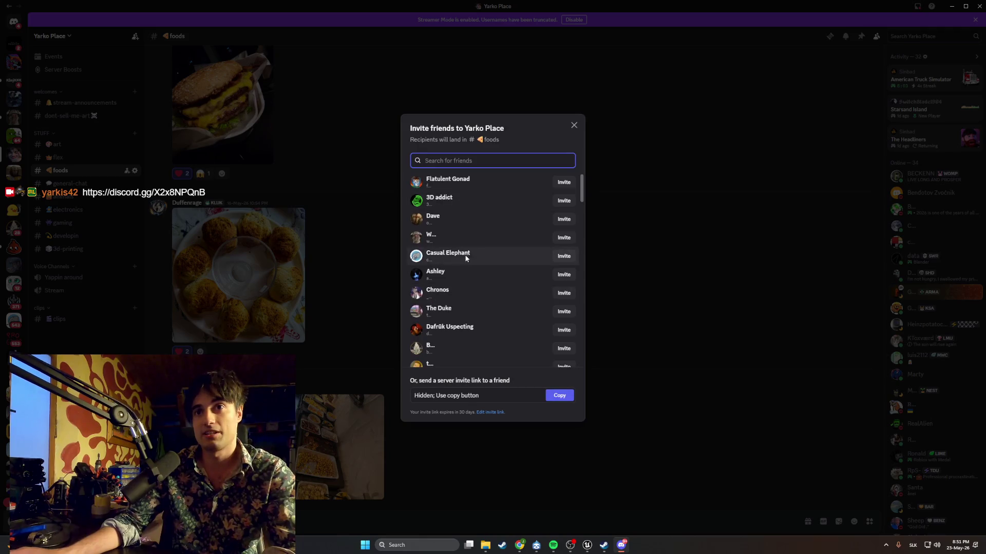
left_click(623, 184)
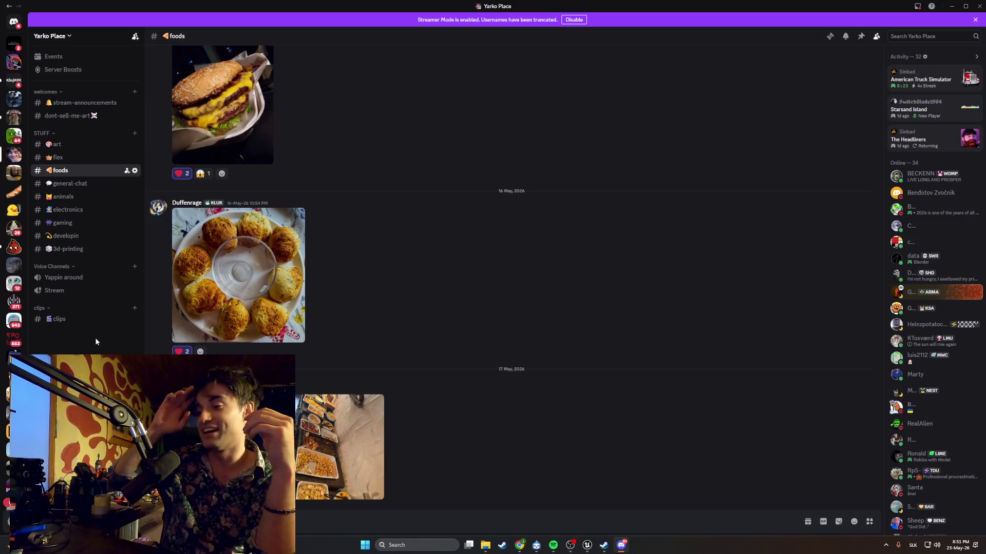
Scroll the foods channel up to the 7 June 2024 timballo di anelletti posts
scroll(253, 323, "up", 10)
scroll(253, 321, "up", 10)
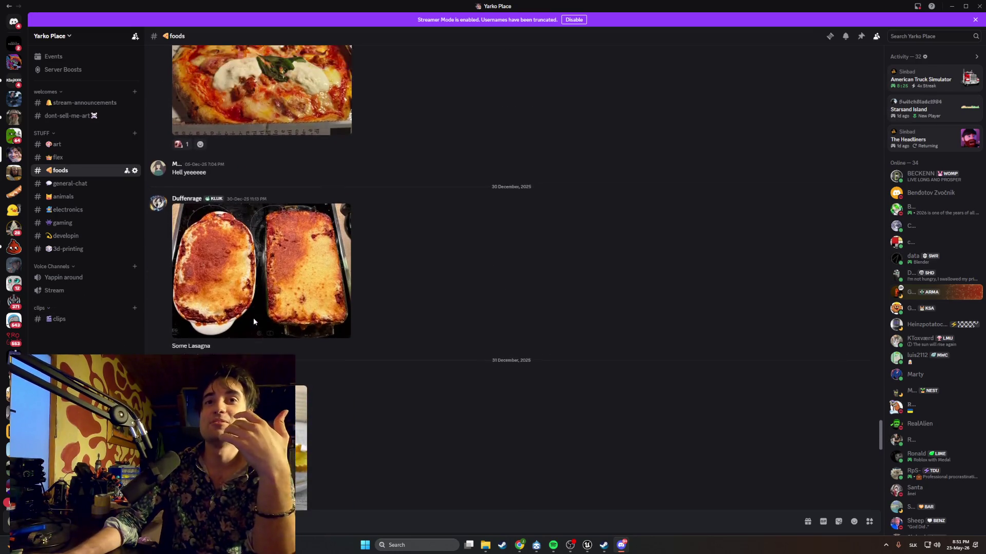
scroll(253, 322, "up", 2)
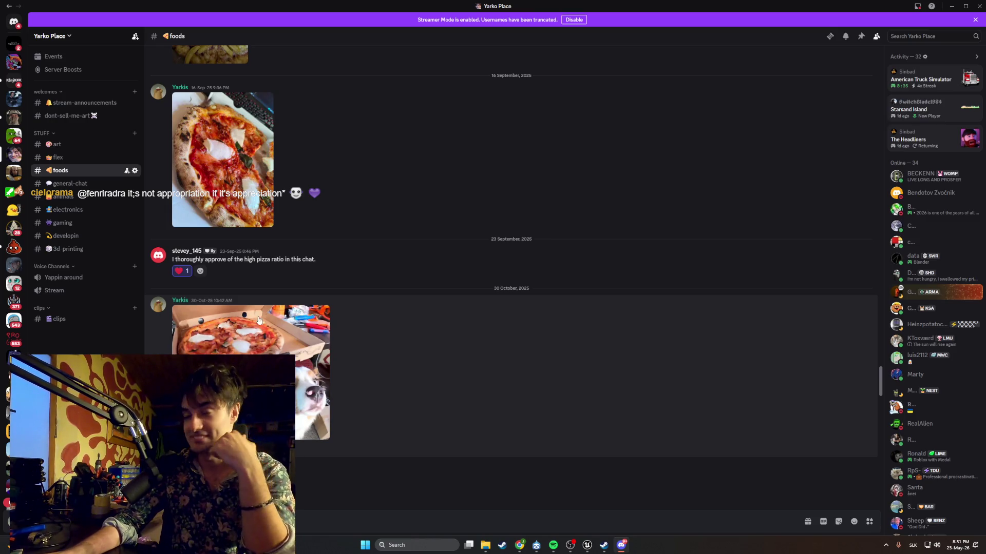
scroll(341, 323, "up", 5)
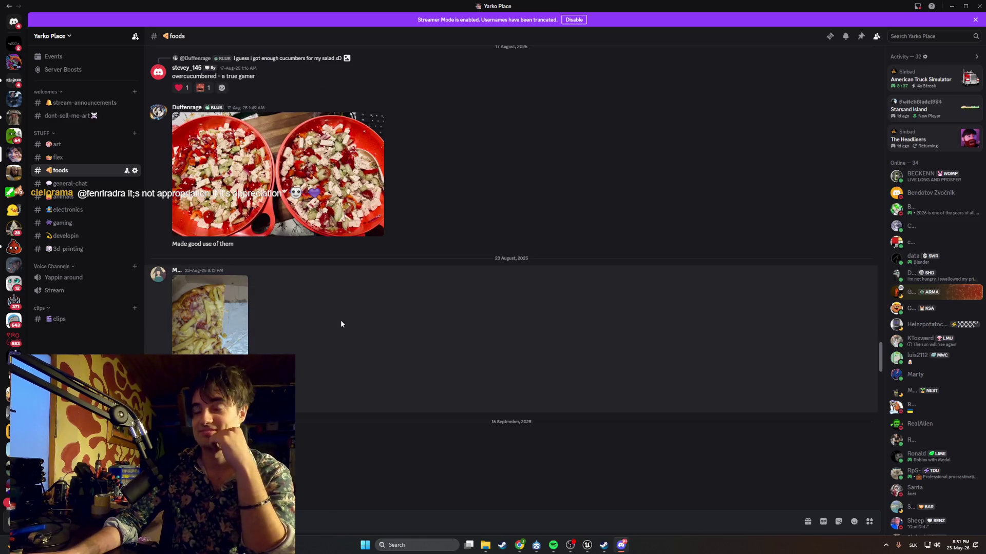
scroll(341, 324, "down", 10)
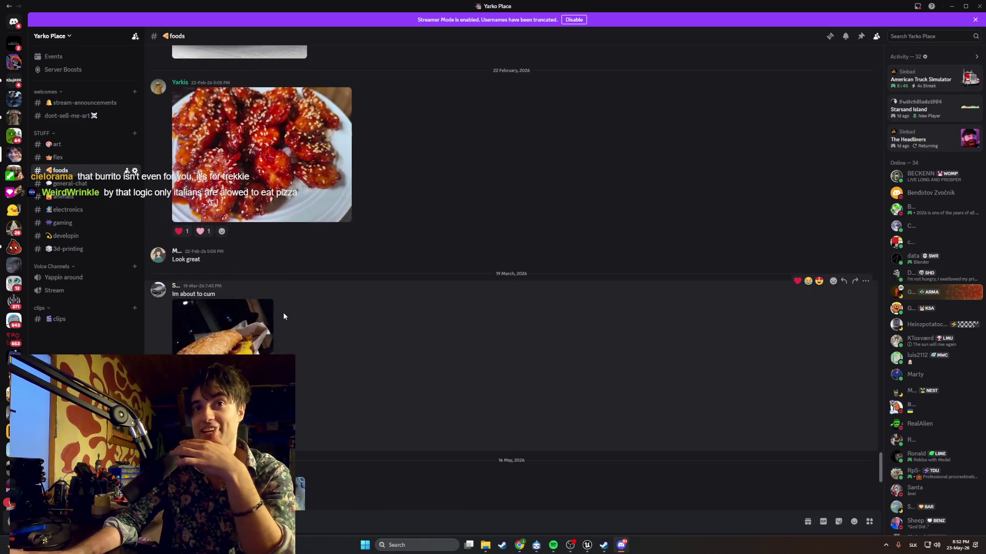
scroll(282, 312, "up", 10)
scroll(311, 276, "up", 5)
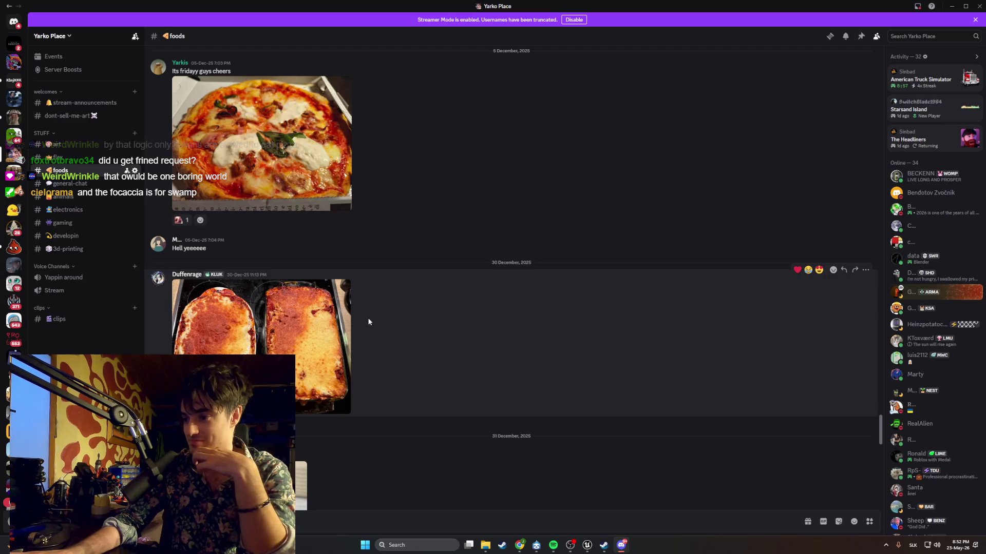
scroll(248, 322, "up", 15)
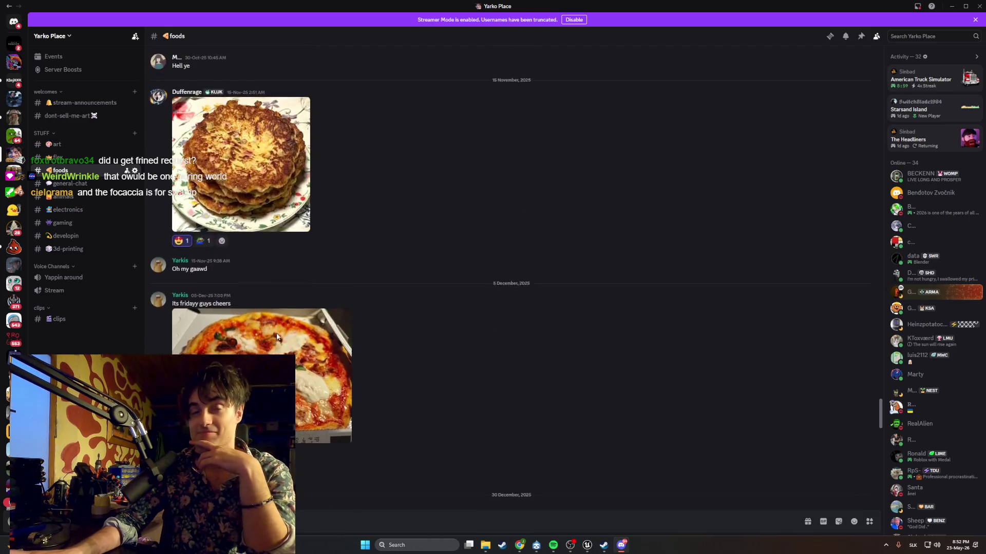
scroll(277, 337, "up", 15)
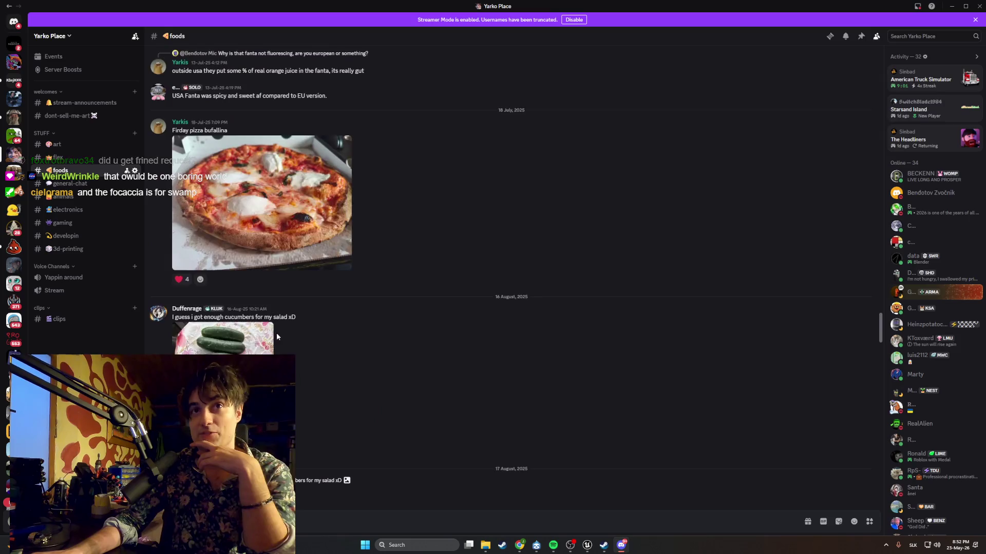
scroll(277, 337, "up", 15)
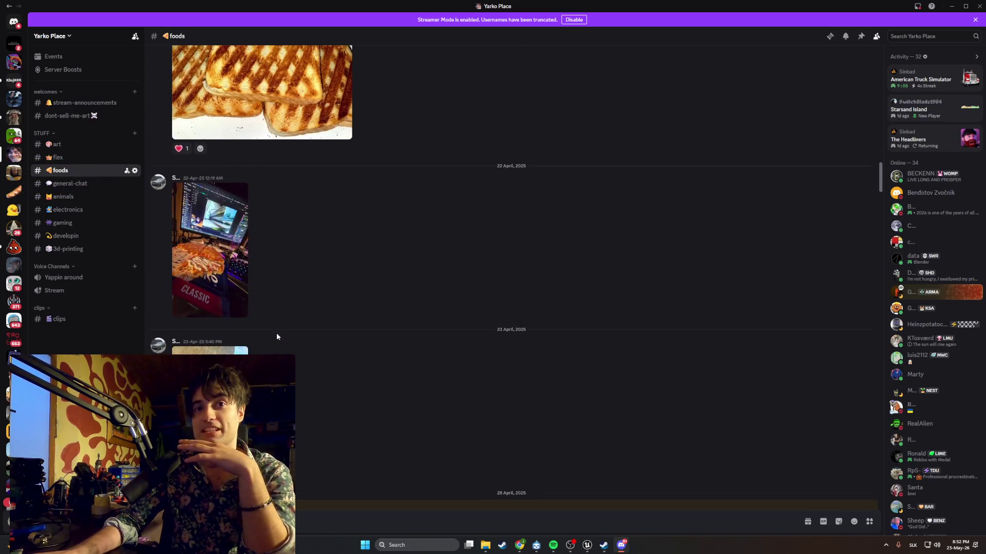
scroll(276, 336, "up", 10)
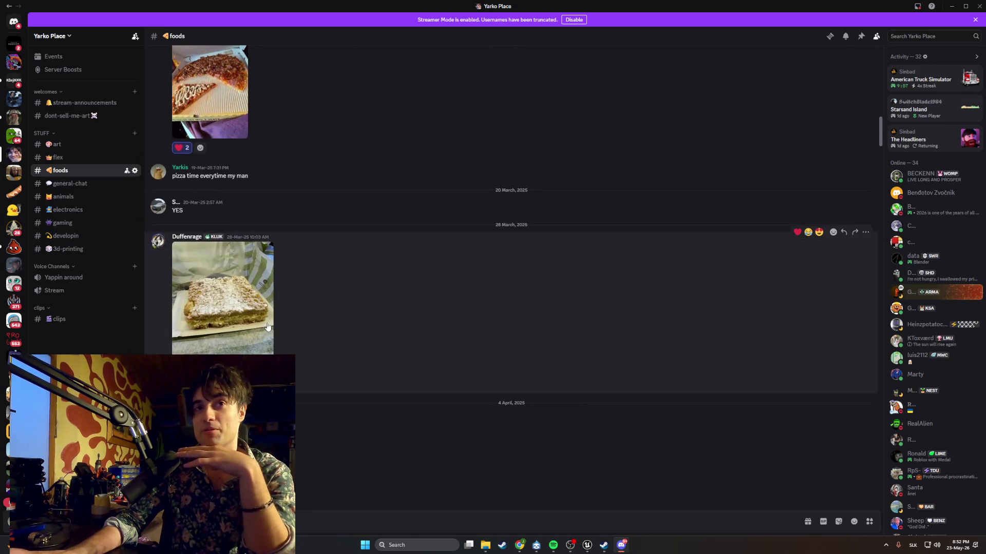
scroll(272, 334, "up", 15)
scroll(267, 326, "up", 15)
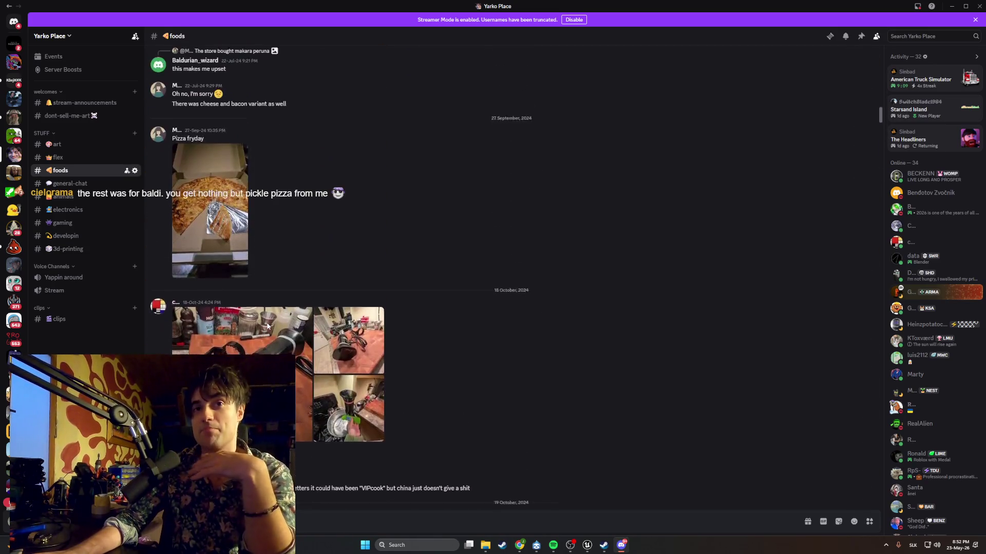
scroll(267, 326, "up", 15)
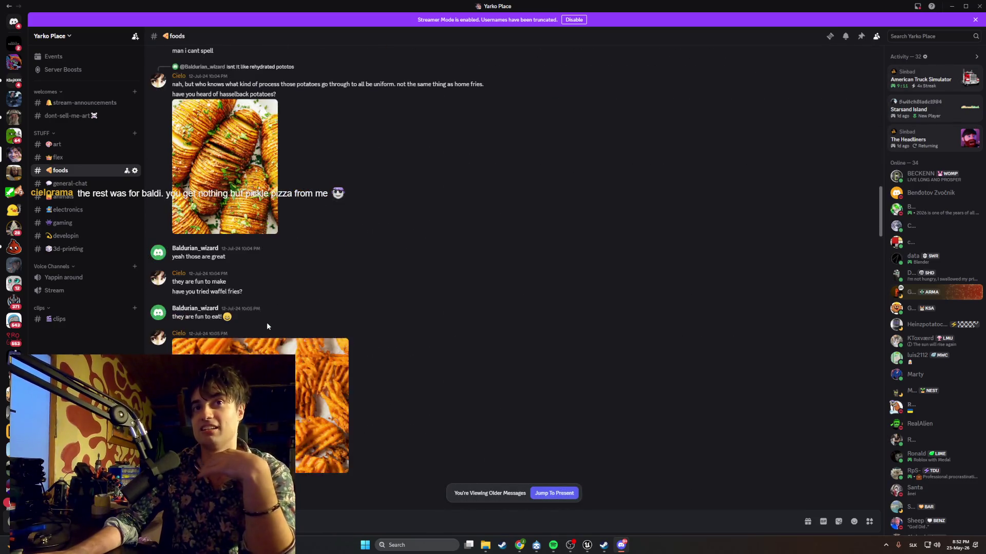
scroll(267, 326, "up", 15)
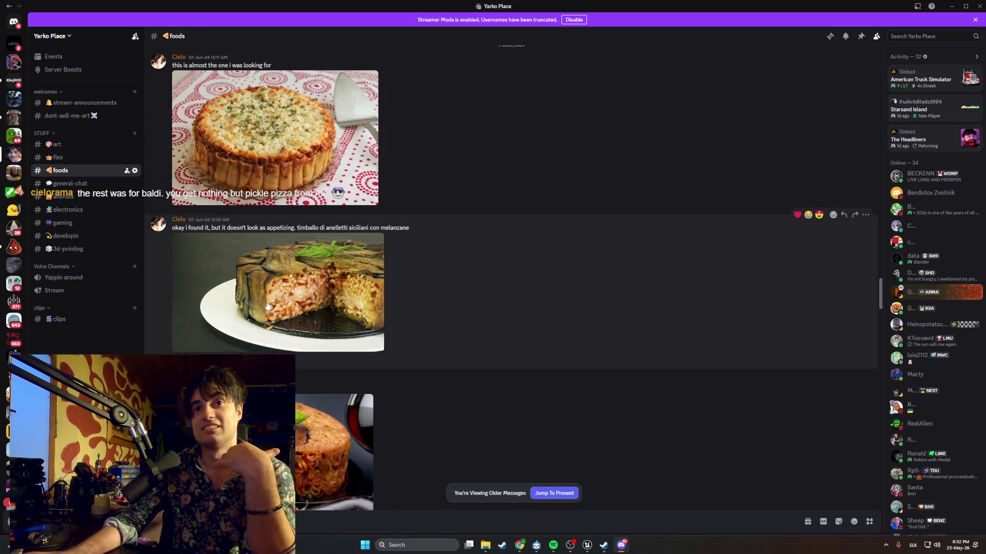
Browse both timballo photos in the viewer, zooming in and out, then close it
left_click(264, 297)
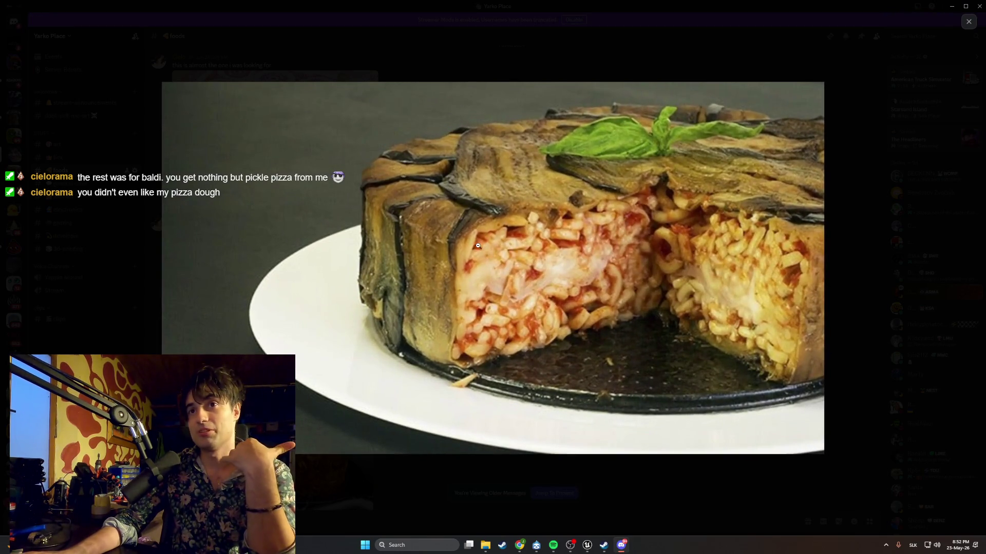
key("Left")
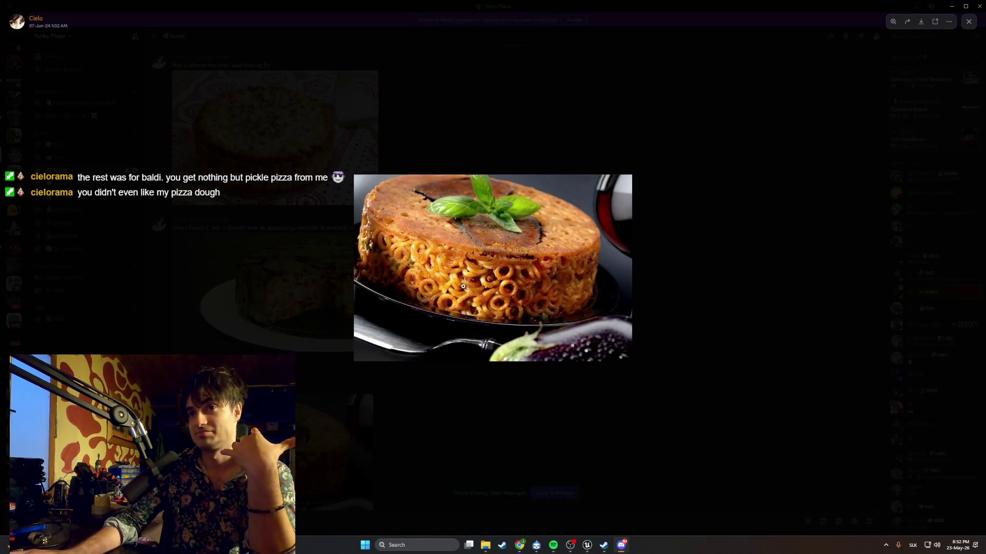
left_click(472, 276)
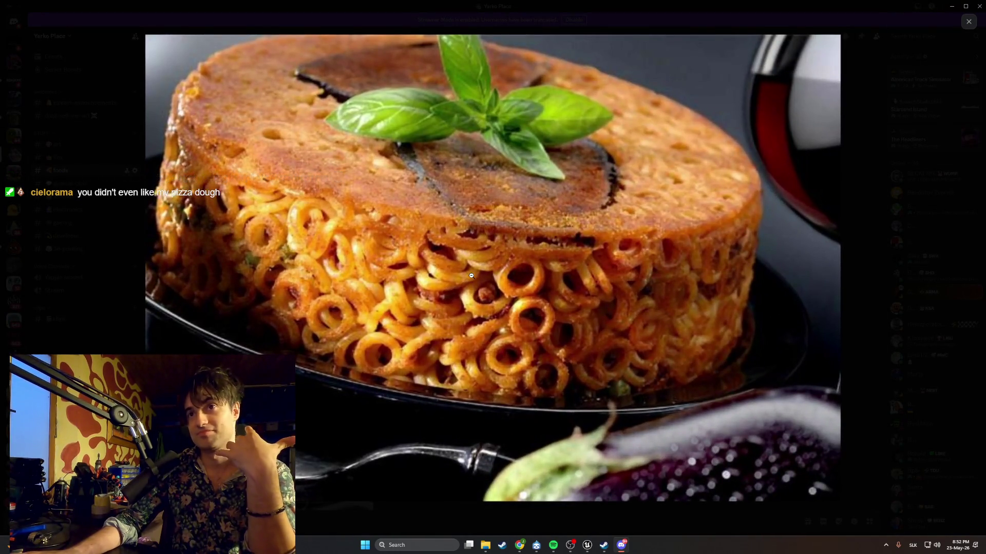
left_click(472, 276)
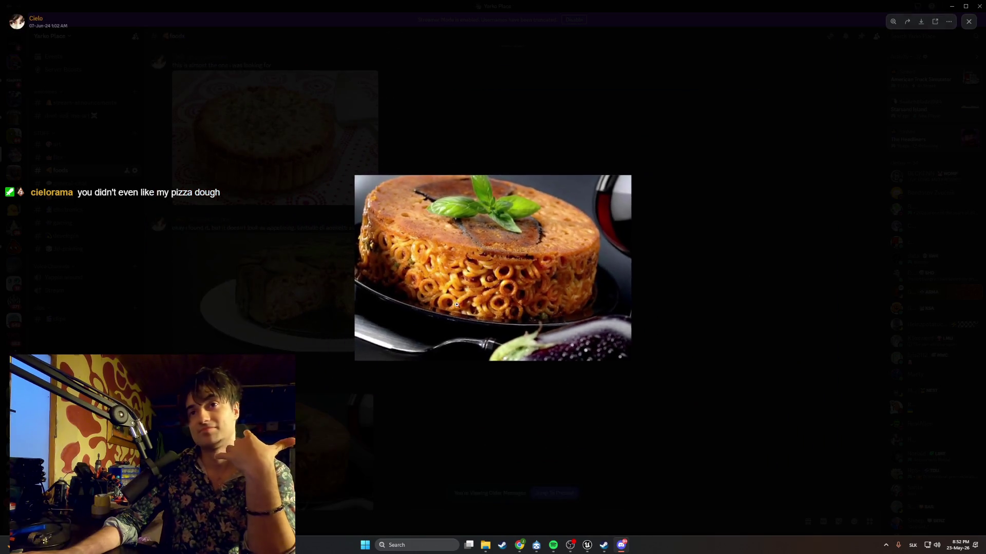
left_click(418, 425)
Scroll #foods up toward the channel start, then back down to the mid-May 2026 posts
scroll(395, 390, "up", 4)
scroll(374, 360, "up", 2)
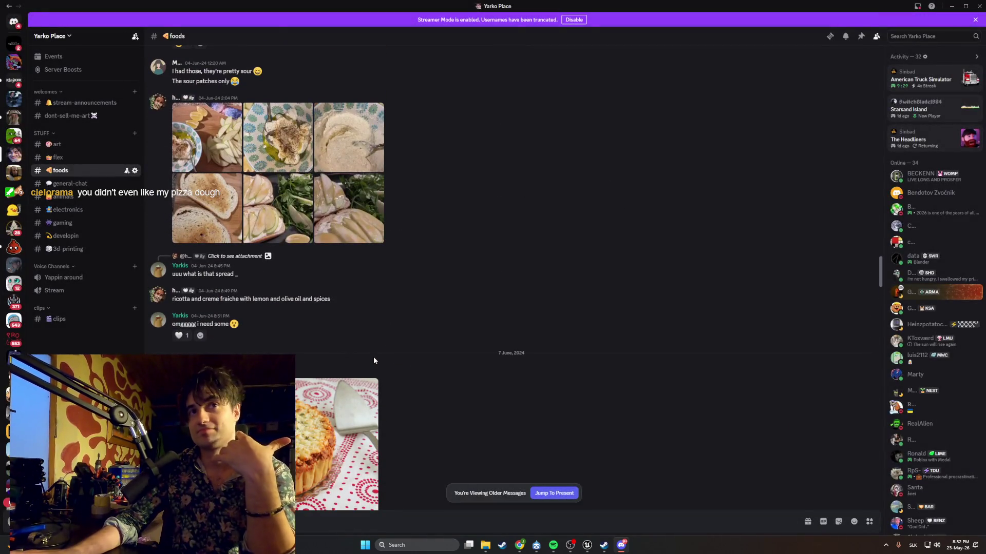
scroll(374, 360, "up", 5)
scroll(373, 360, "up", 5)
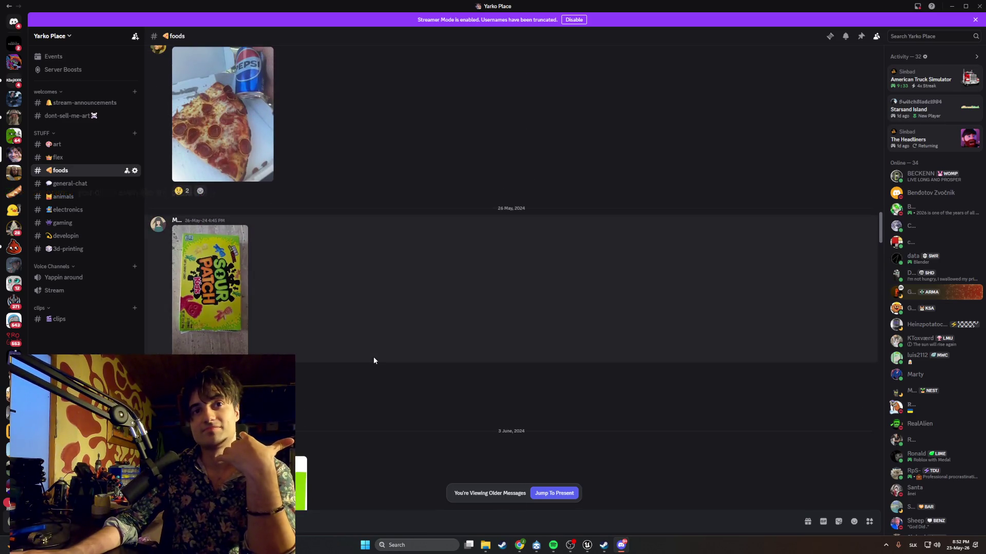
scroll(374, 360, "down", 1)
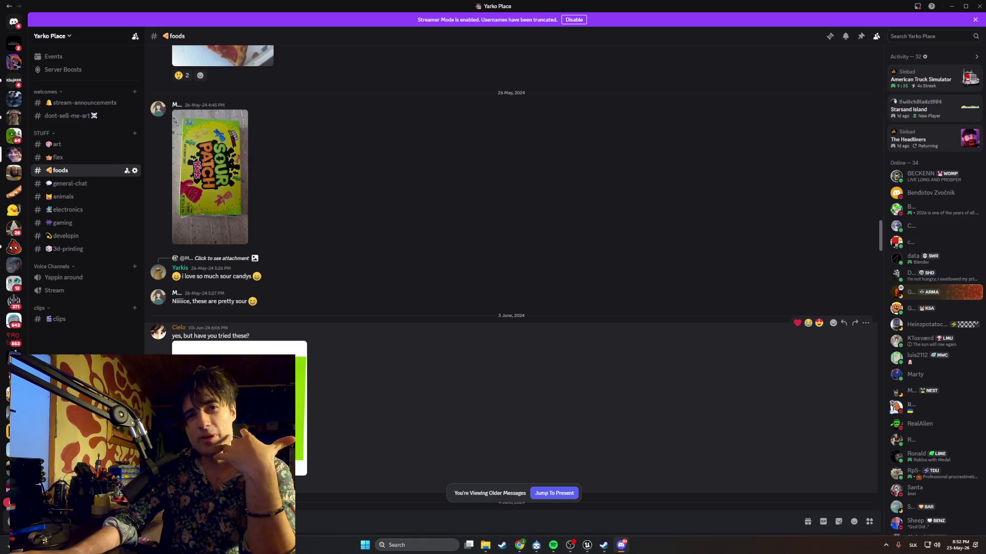
scroll(374, 360, "up", 10)
scroll(374, 361, "up", 3)
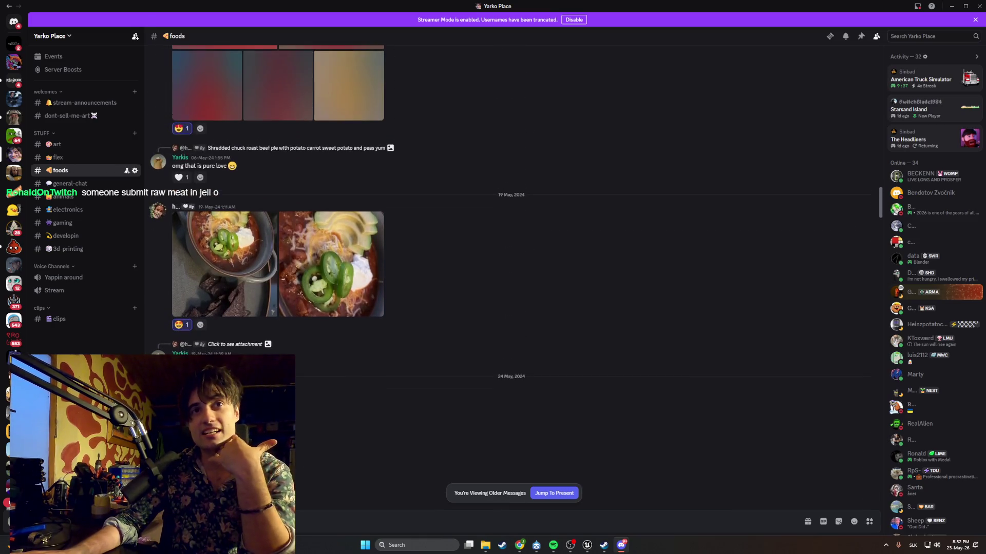
scroll(511, 277, "up", 5)
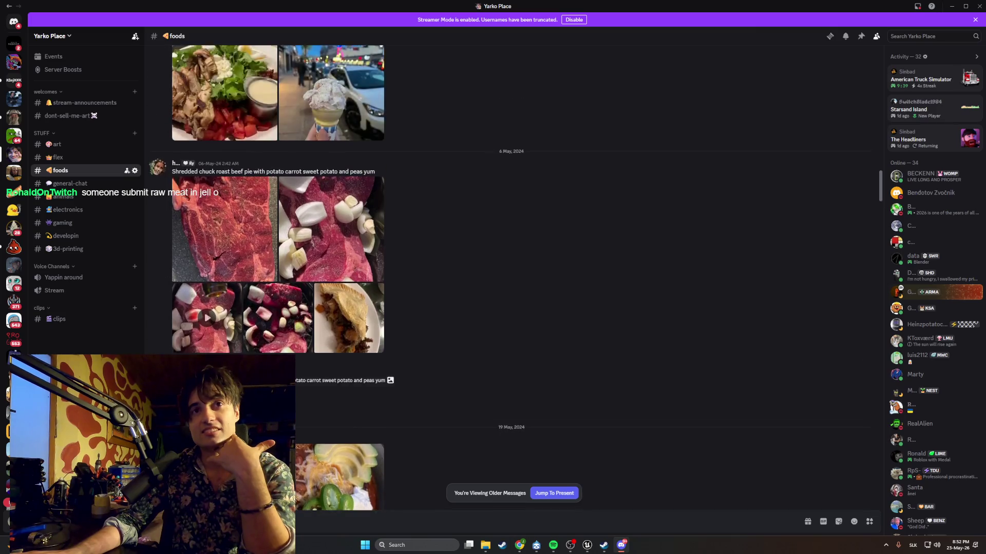
scroll(511, 277, "up", 10)
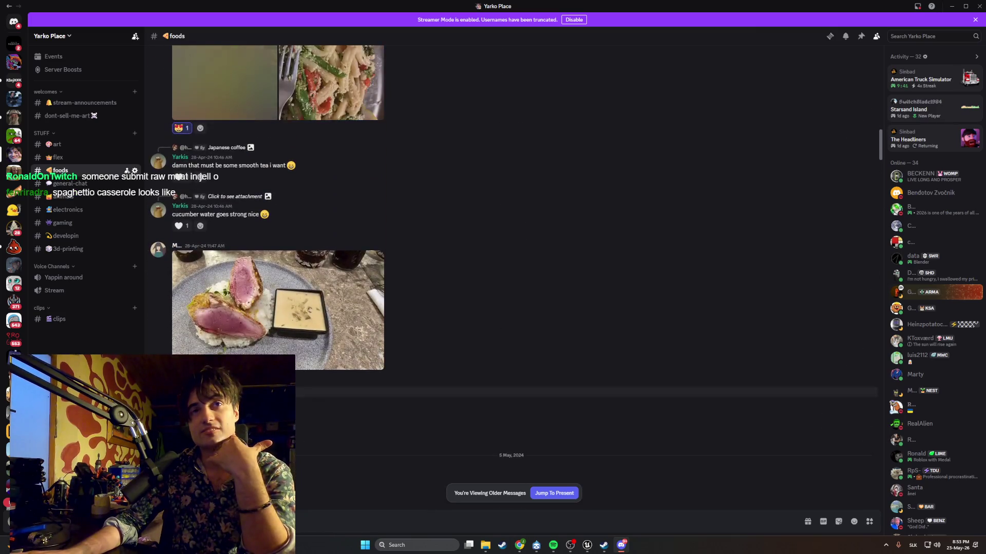
scroll(510, 277, "up", 10)
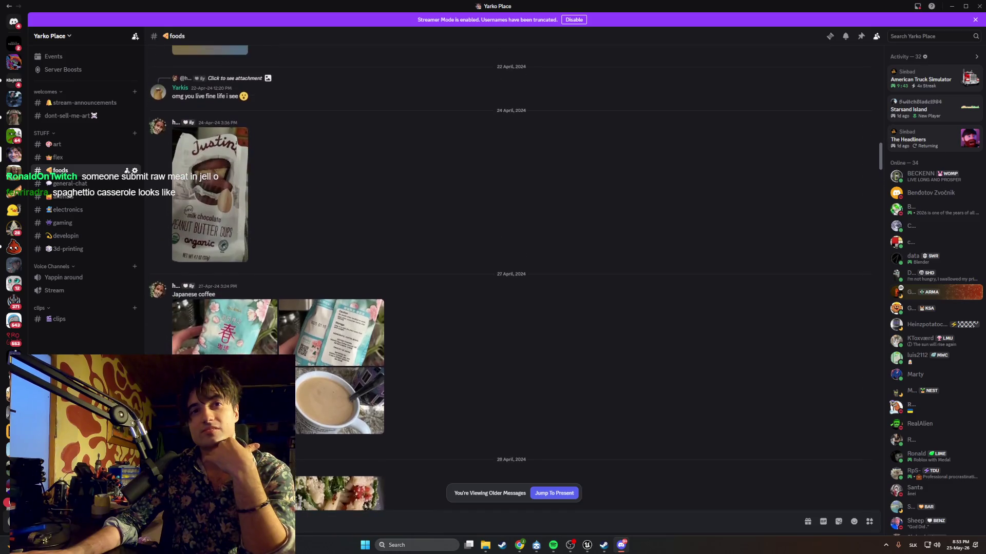
scroll(511, 277, "up", 10)
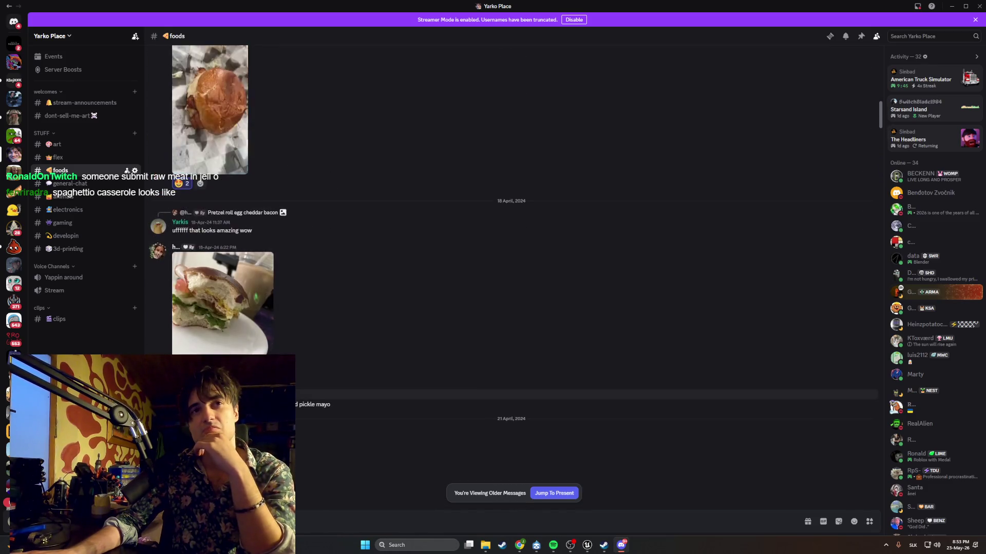
scroll(510, 277, "up", 10)
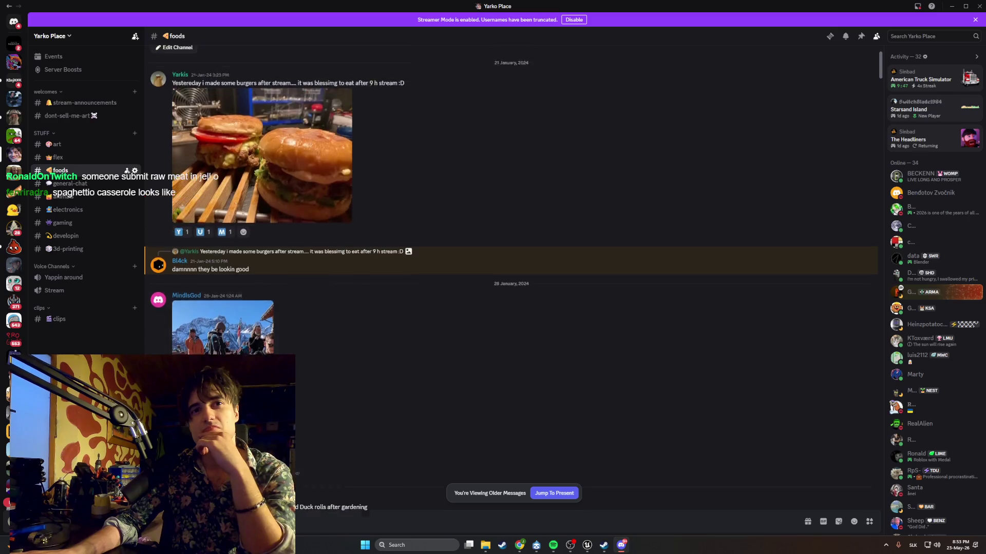
scroll(511, 277, "up", 3)
scroll(510, 277, "down", 15)
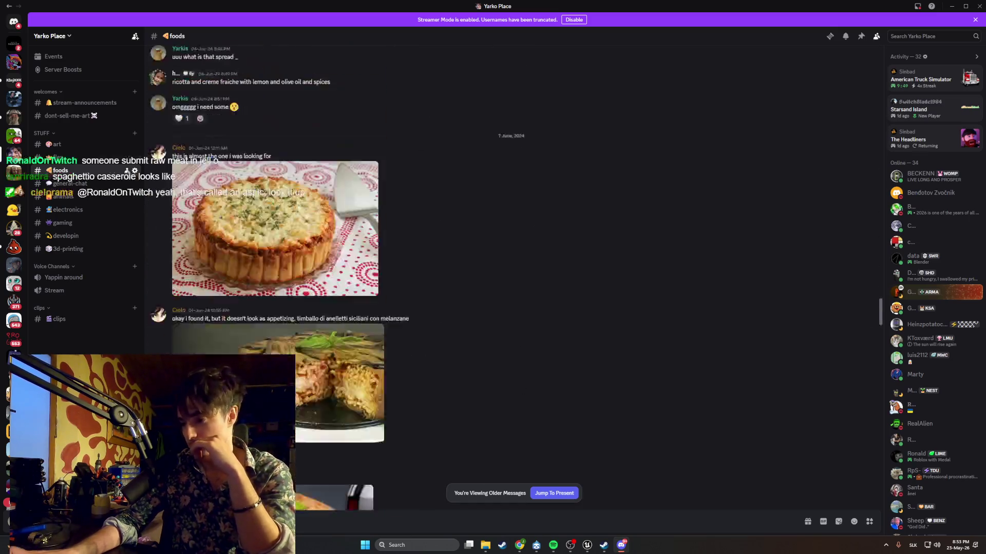
scroll(511, 277, "down", 10)
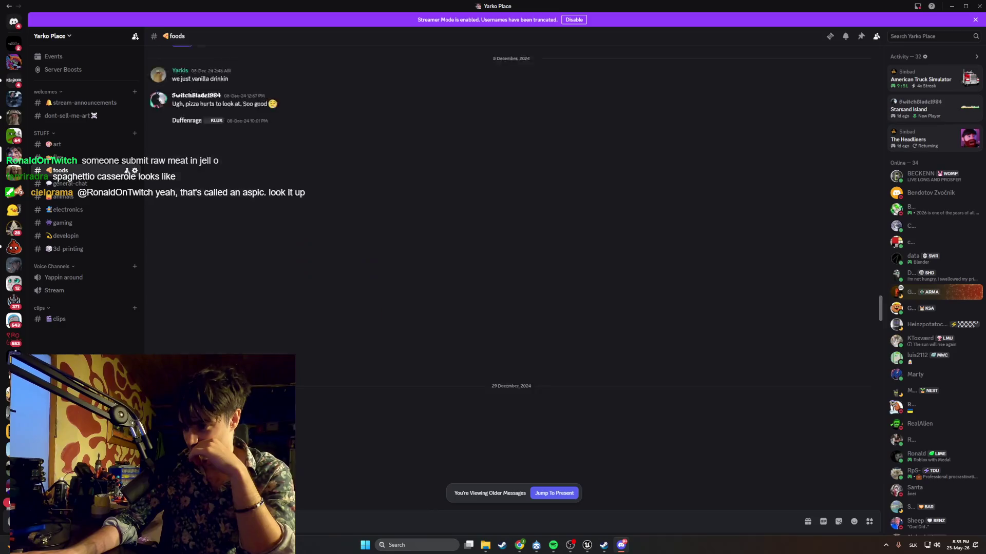
scroll(510, 277, "down", 5)
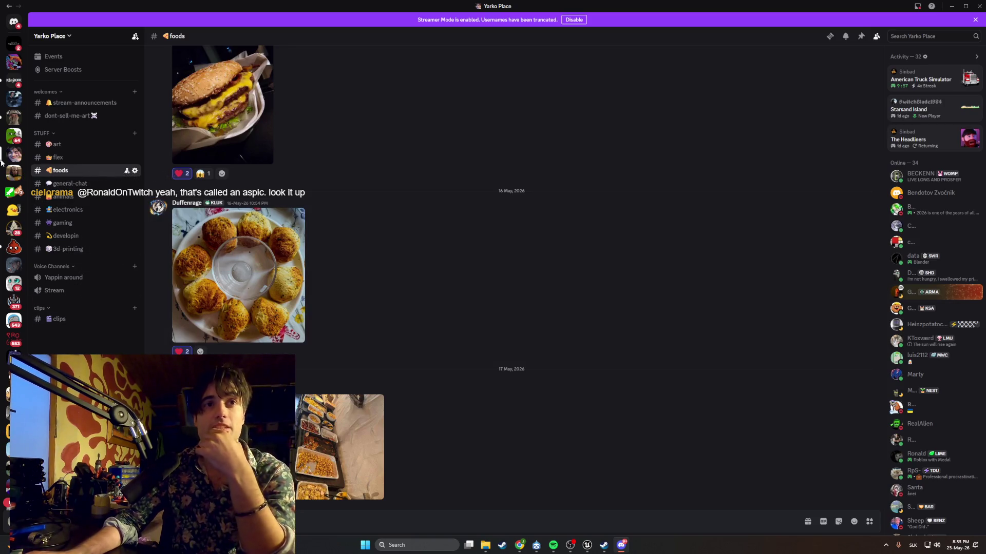
Check a pending friend requester's profile, then minimise Discord to reveal the BP_MasterGuitar graph
left_click(14, 23)
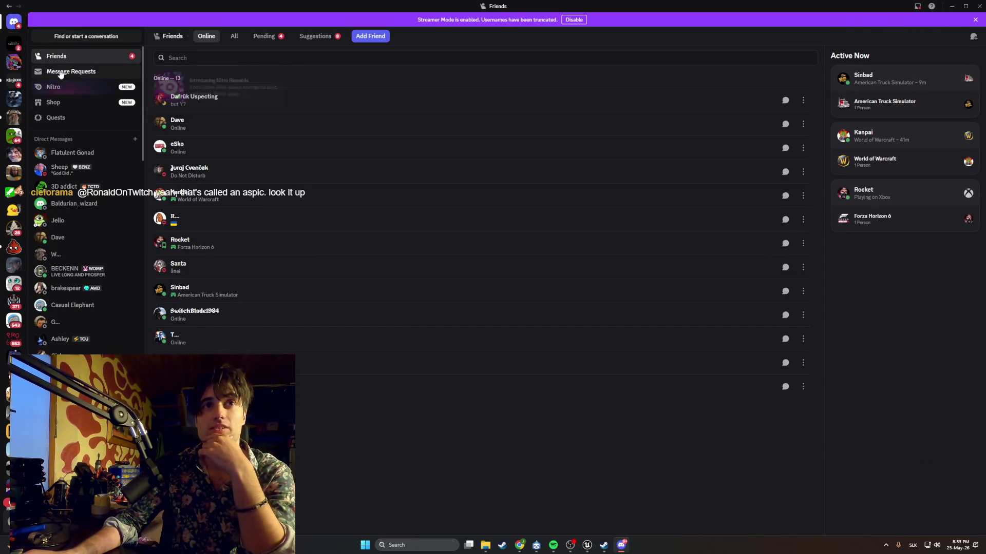
left_click(259, 39)
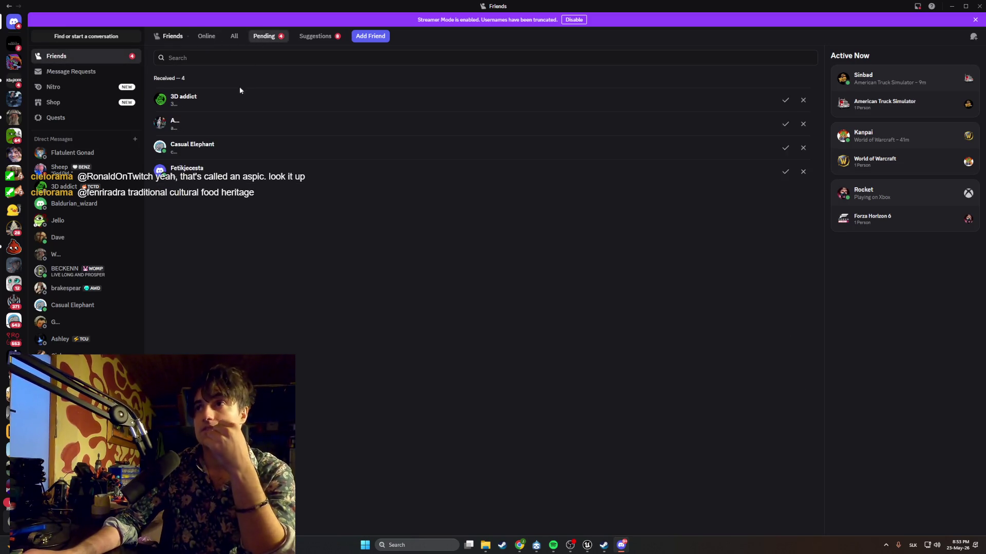
left_click(160, 125)
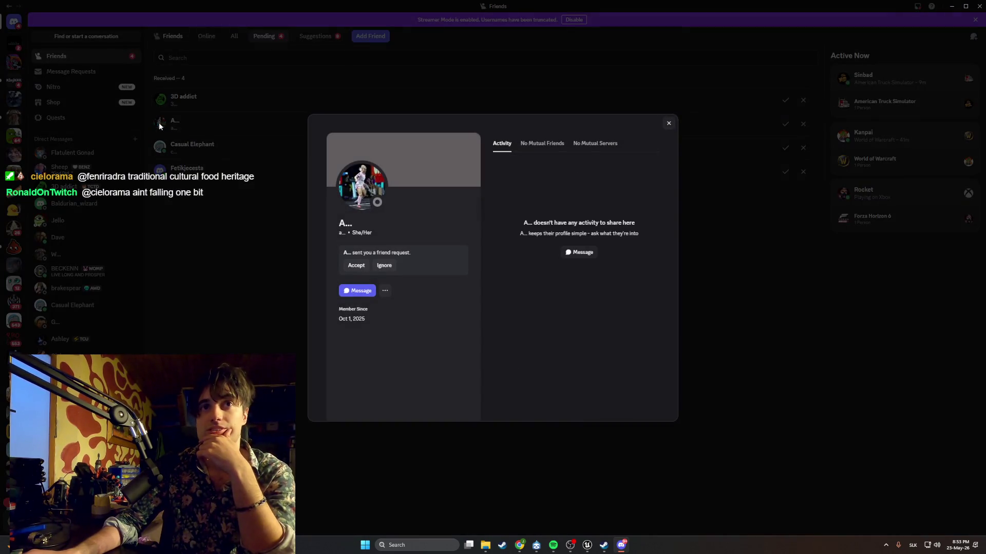
left_click(669, 124)
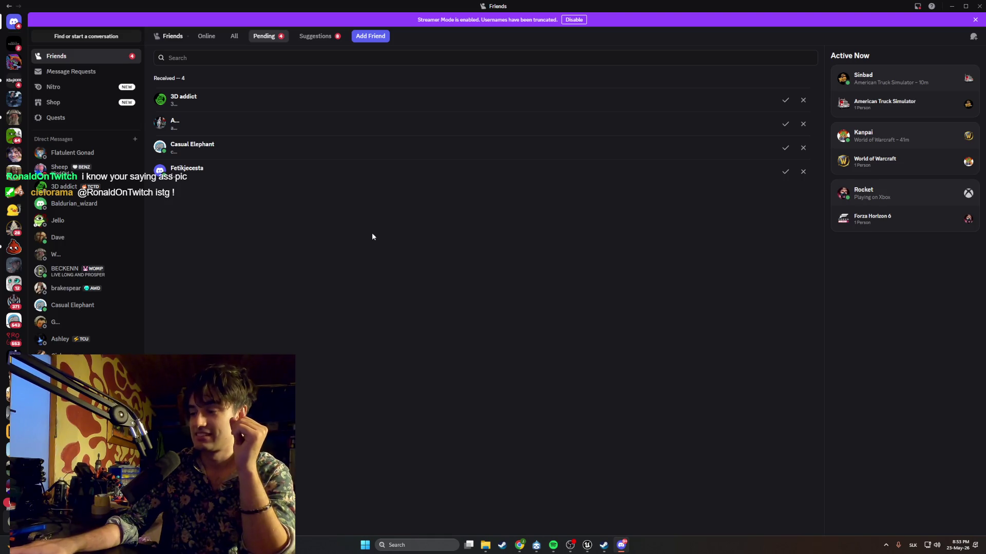
left_click(951, 6)
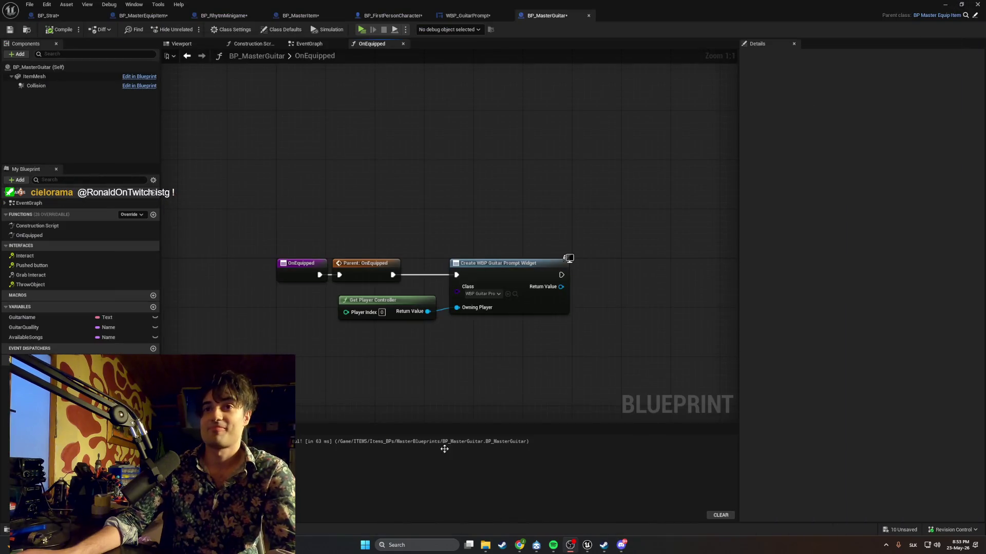
Chain an Add to Viewport node after Create Widget, wire Return Value to Target, and compile
left_click(518, 545)
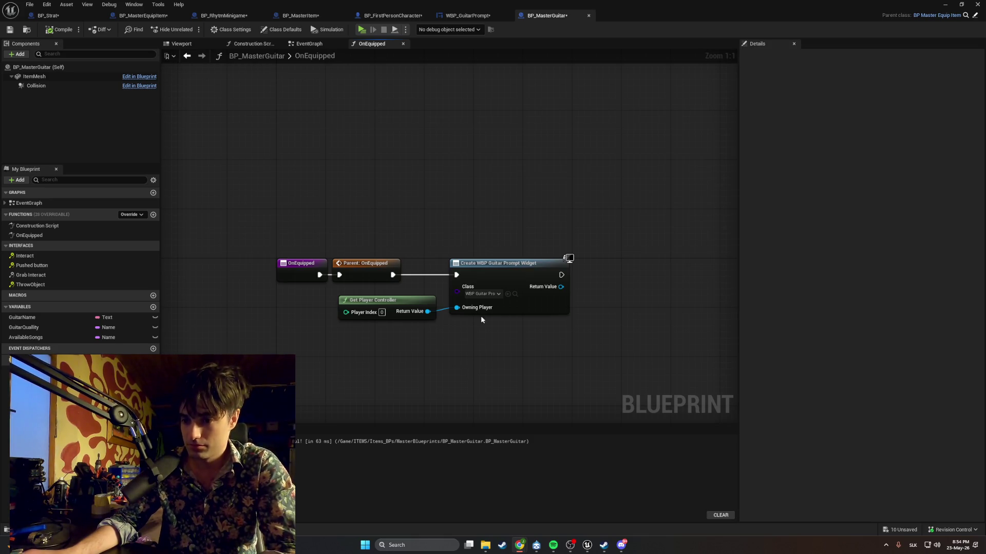
left_click_drag(561, 274, 599, 280)
type("add")
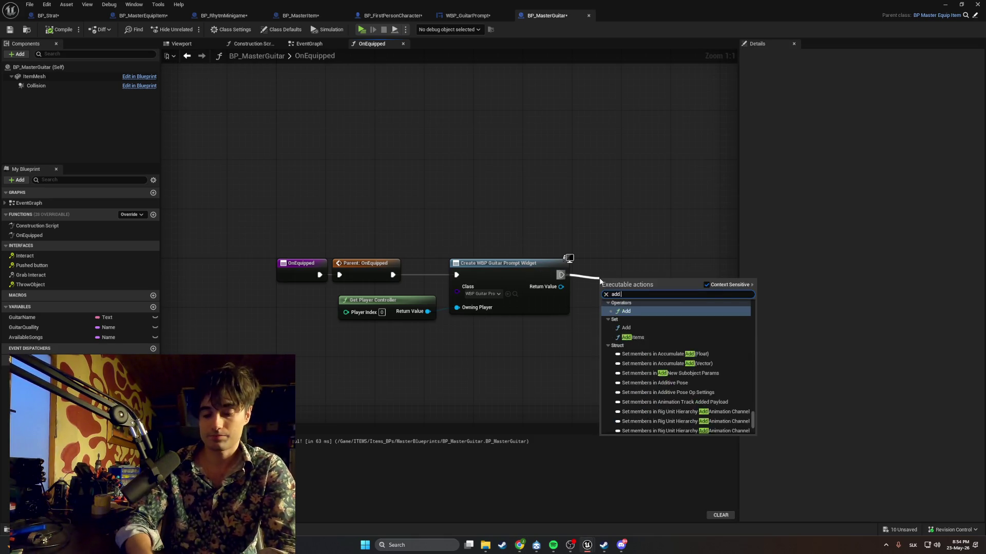
type(" to viewport")
key("Return")
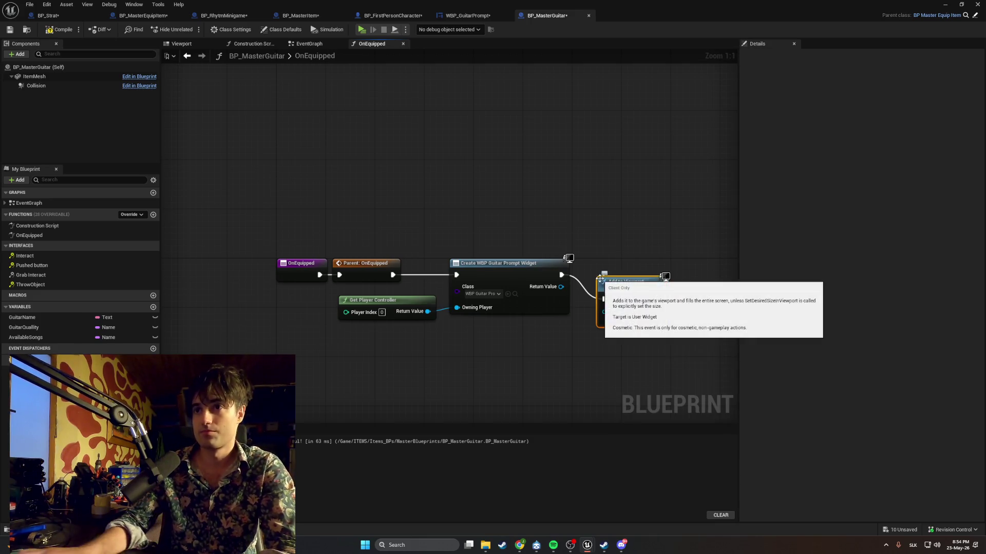
left_click_drag(632, 279, 633, 261)
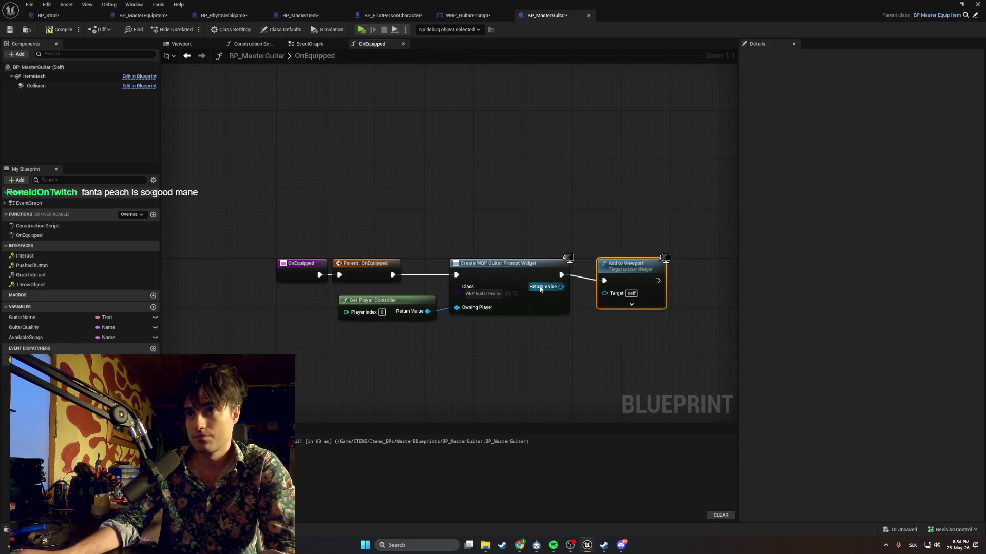
left_click_drag(561, 287, 604, 294)
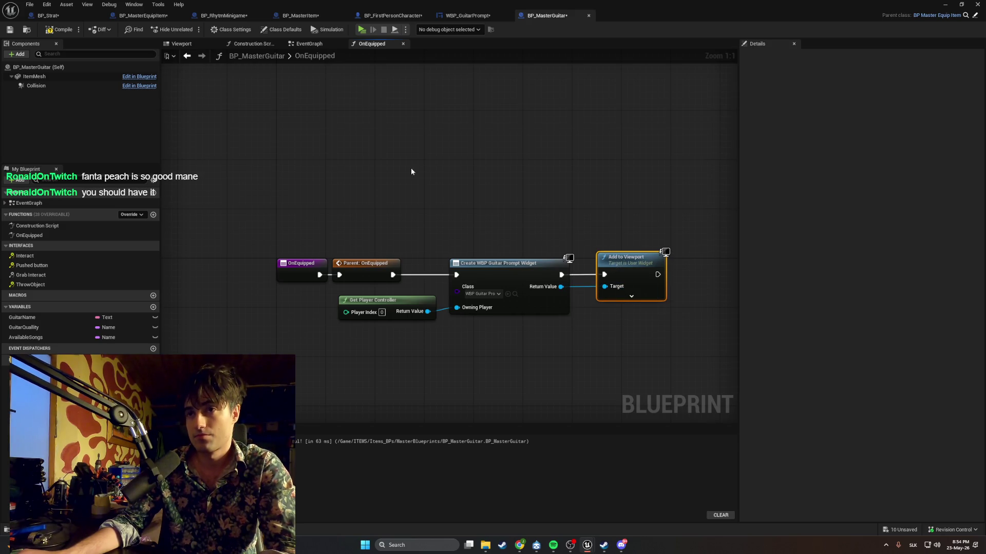
left_click(54, 30)
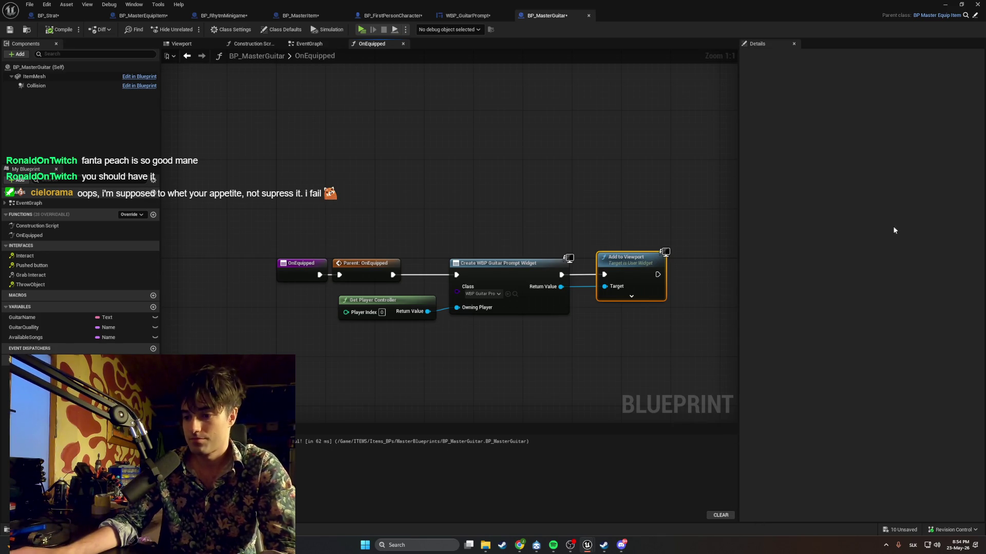
left_click(942, 8)
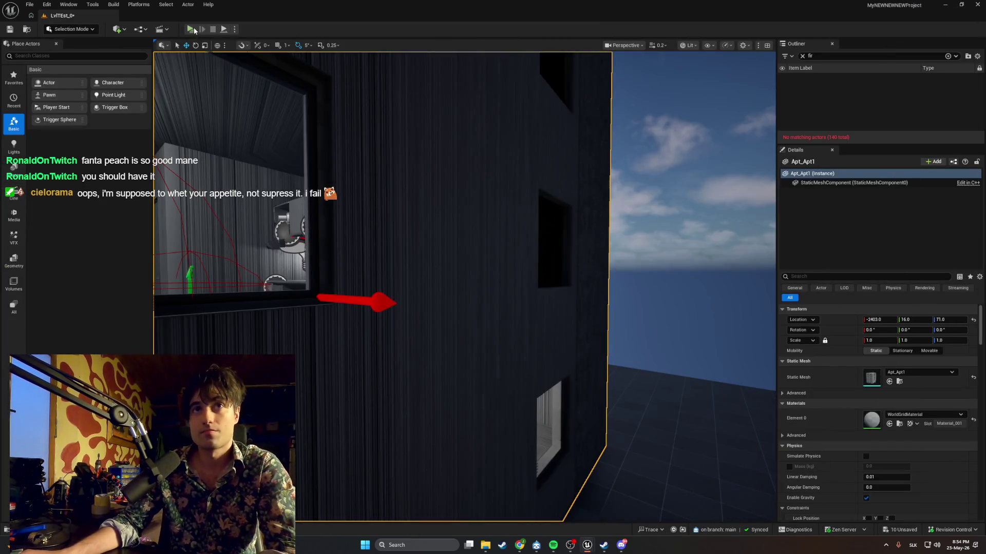
left_click(191, 29)
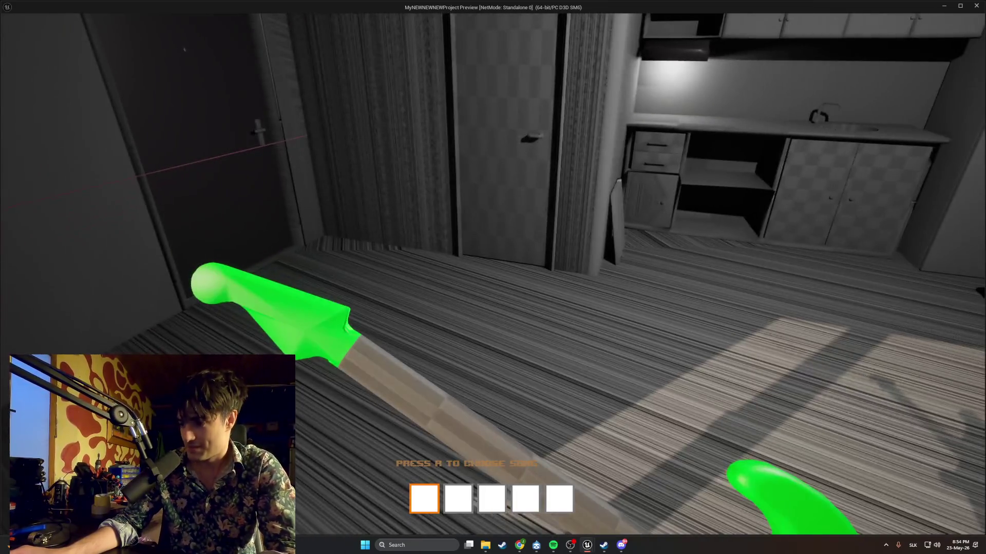
key("Escape")
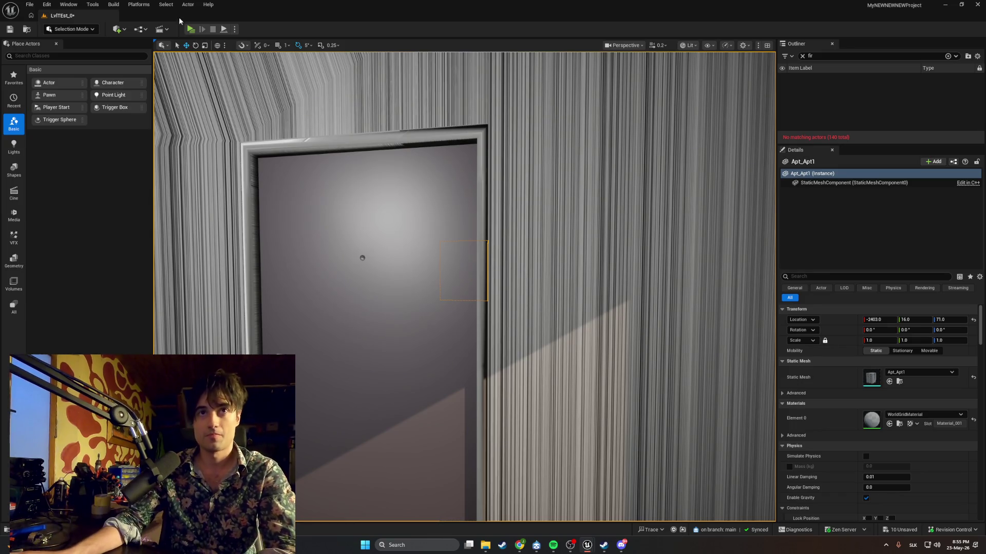
left_click(190, 28)
Walk toward the green guitar on the floor, then end the standalone preview
key("w")
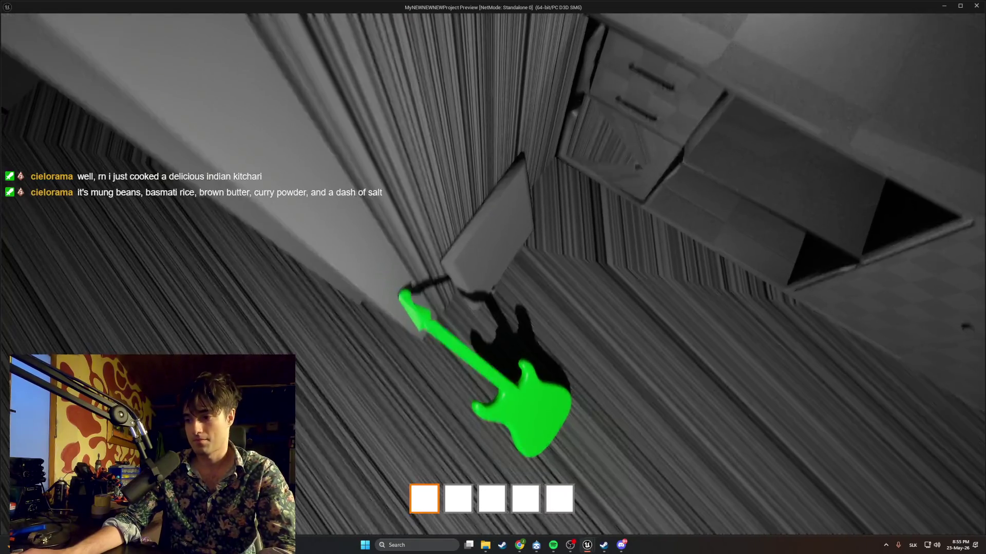
key("Escape")
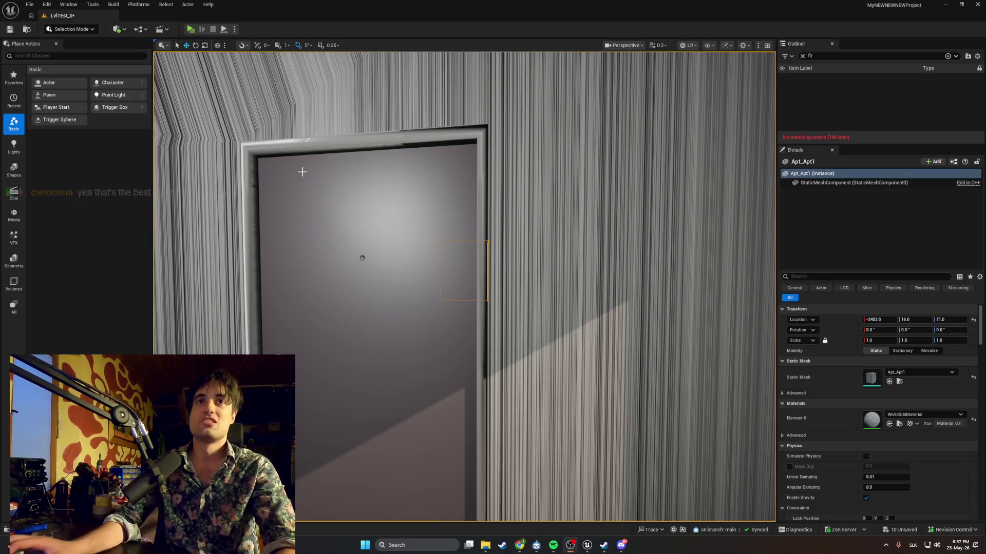
left_click(298, 215)
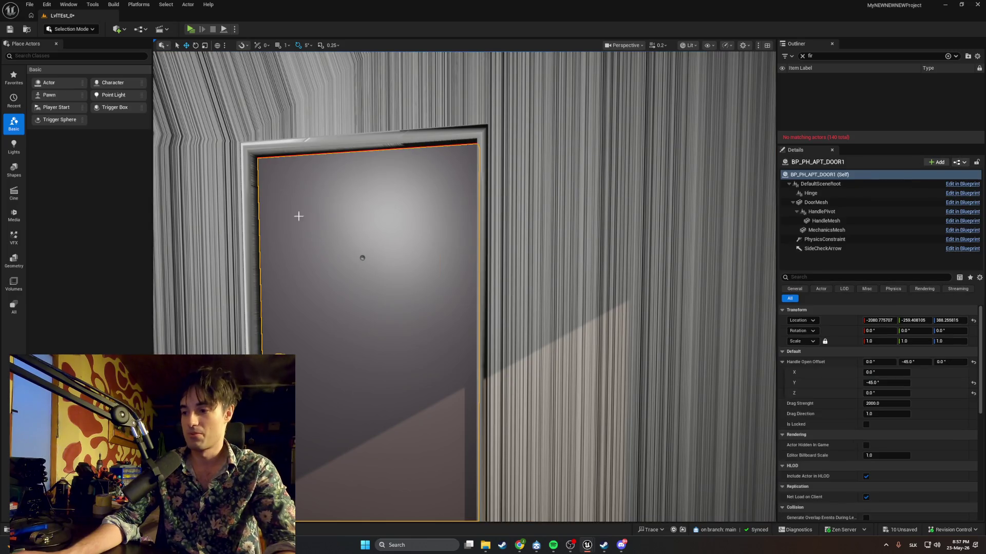
left_click(190, 29)
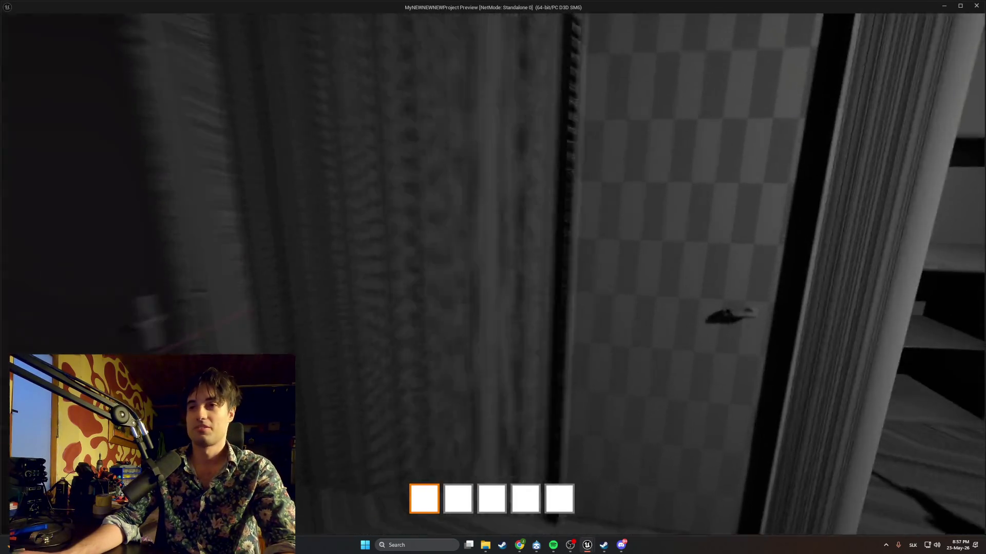
key("w")
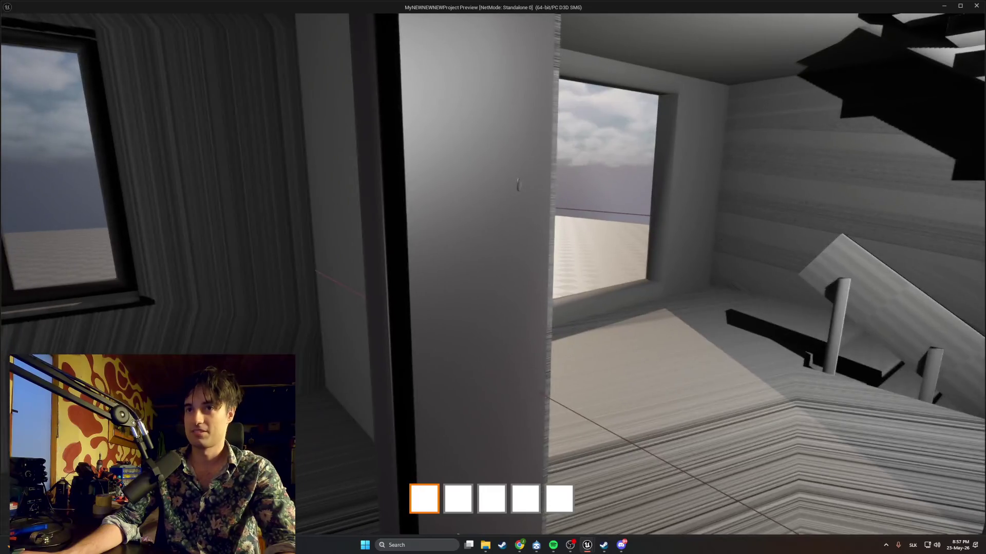
key("w")
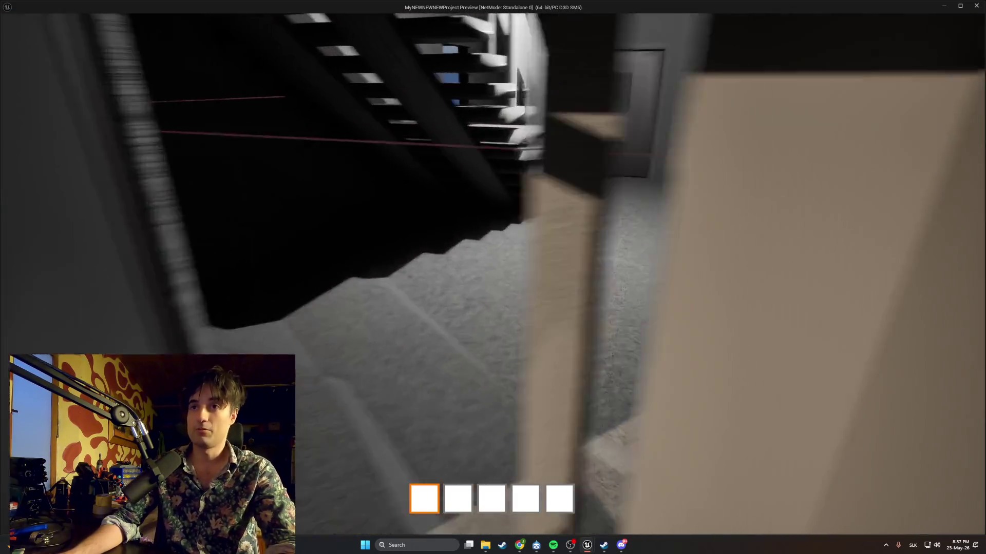
key("w")
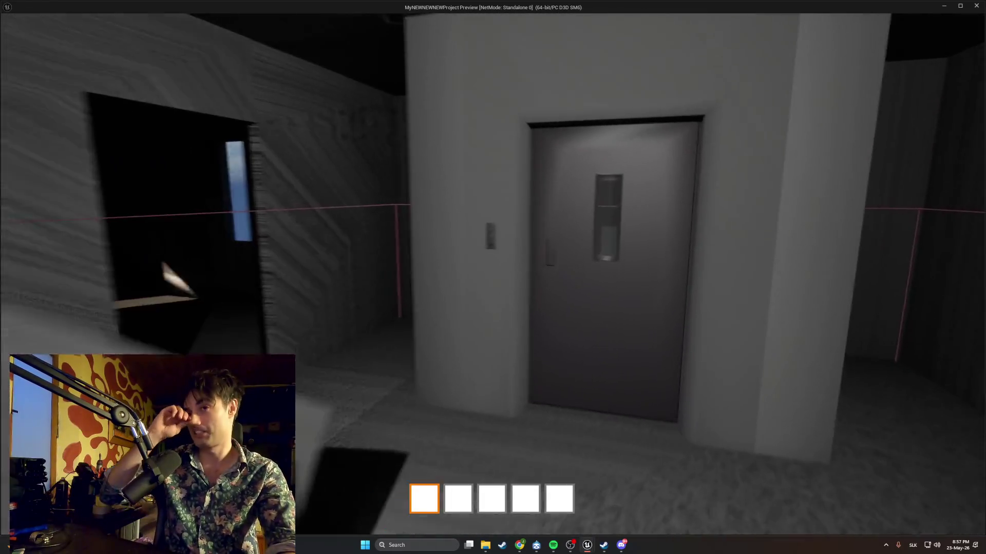
key("w")
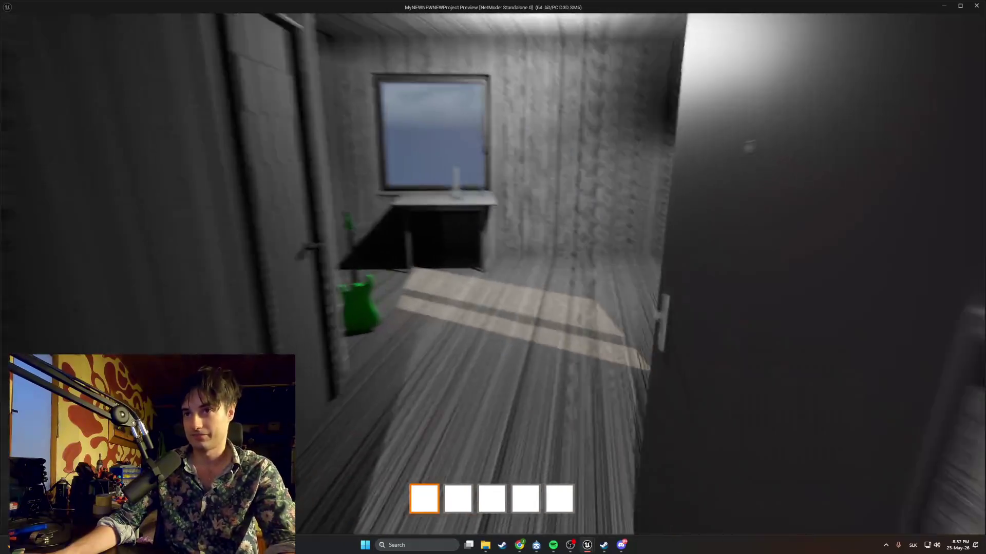
key("w")
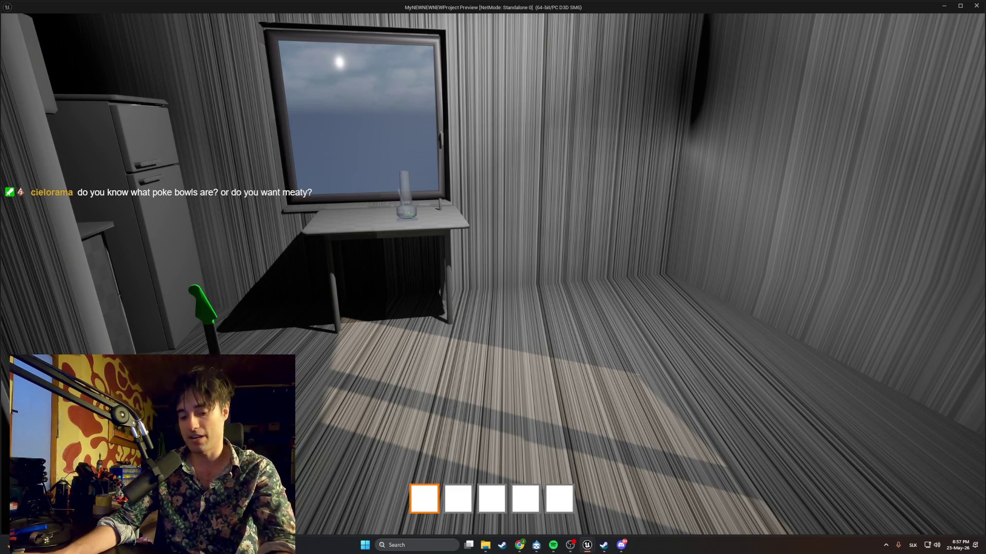
key("w")
key("w")
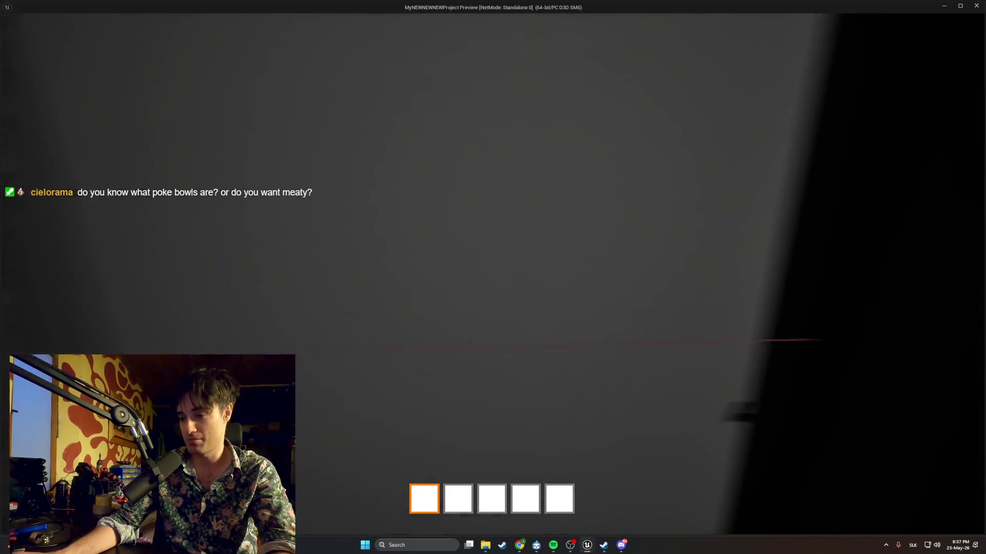
key("w")
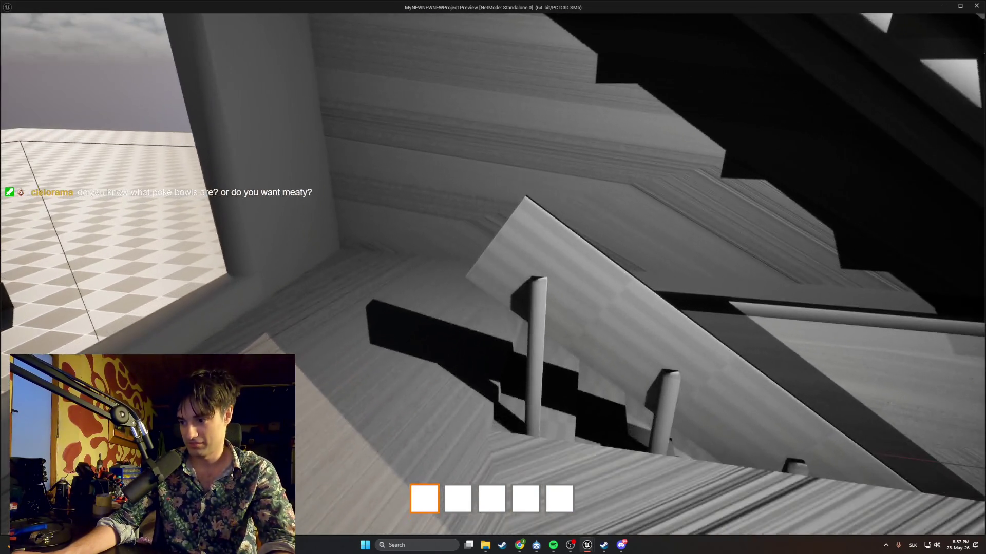
key("w")
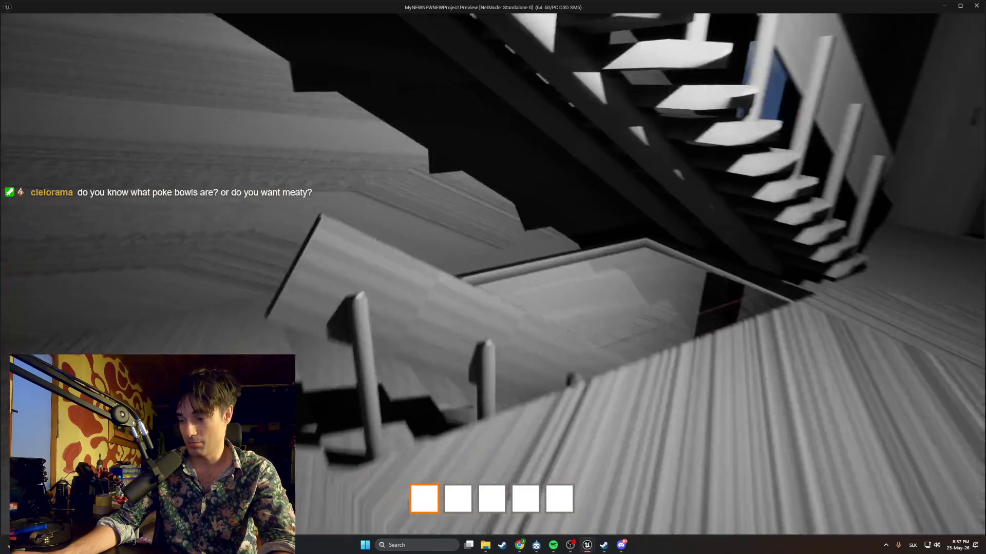
key("w")
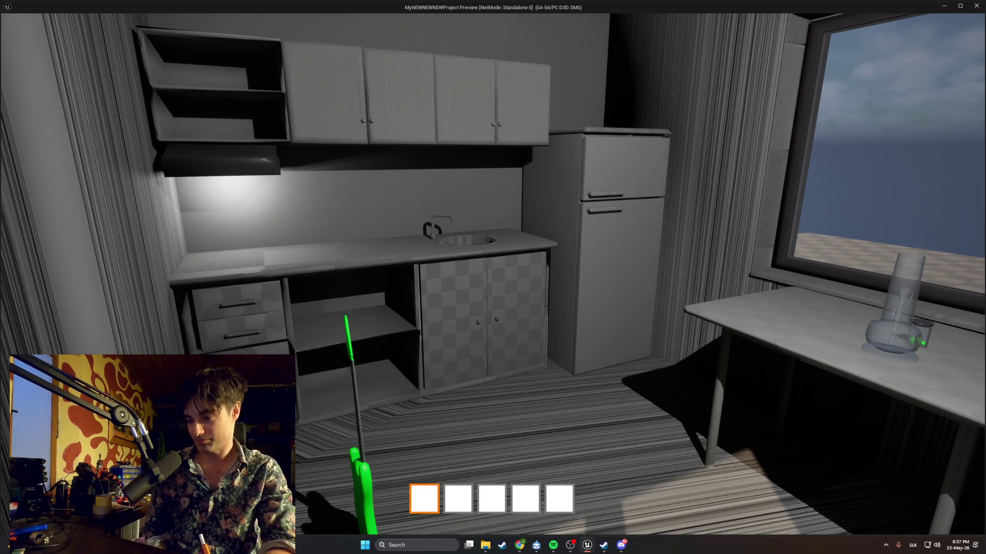
key("w")
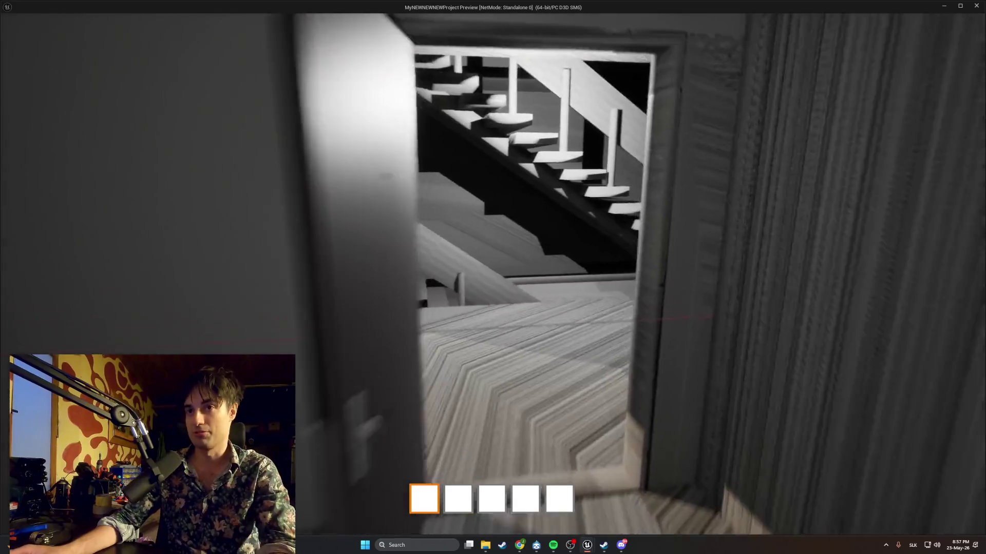
key("w")
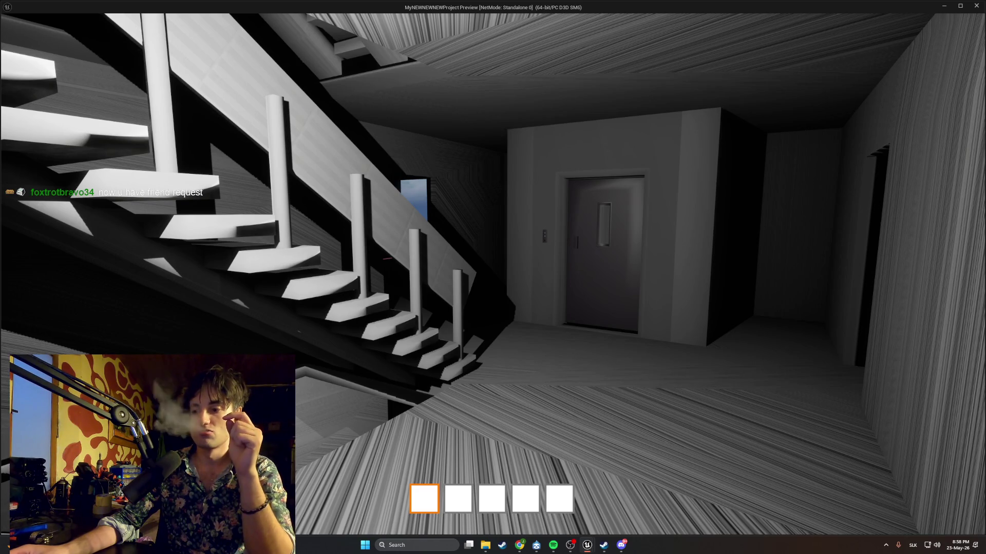
key("Escape")
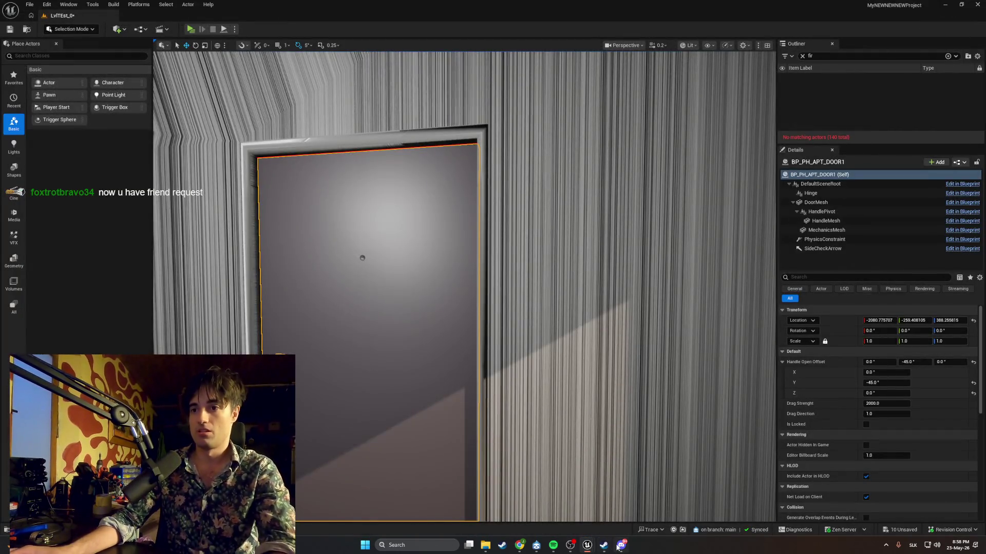
Accept the last pending Discord friend request
key("alt+Tab")
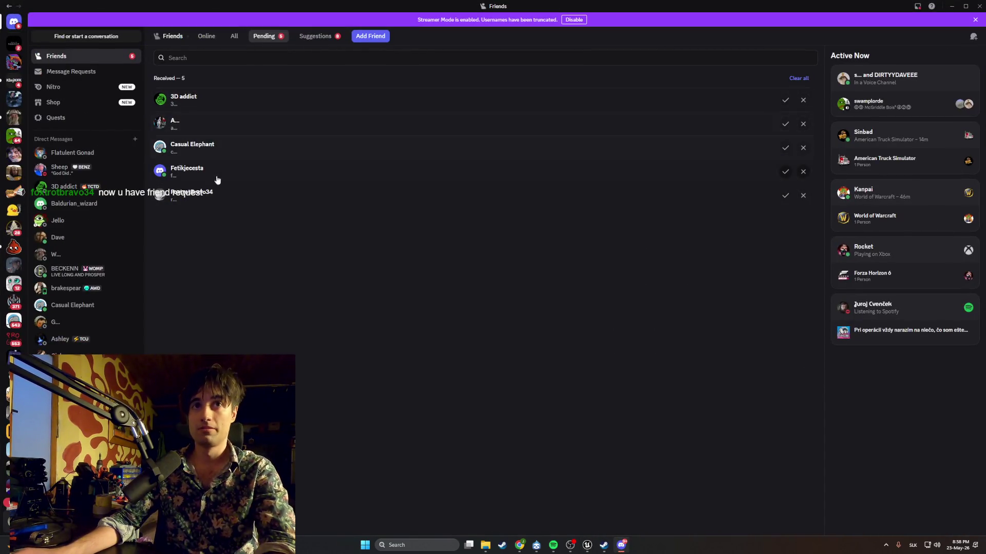
left_click(785, 195)
left_click(529, 290)
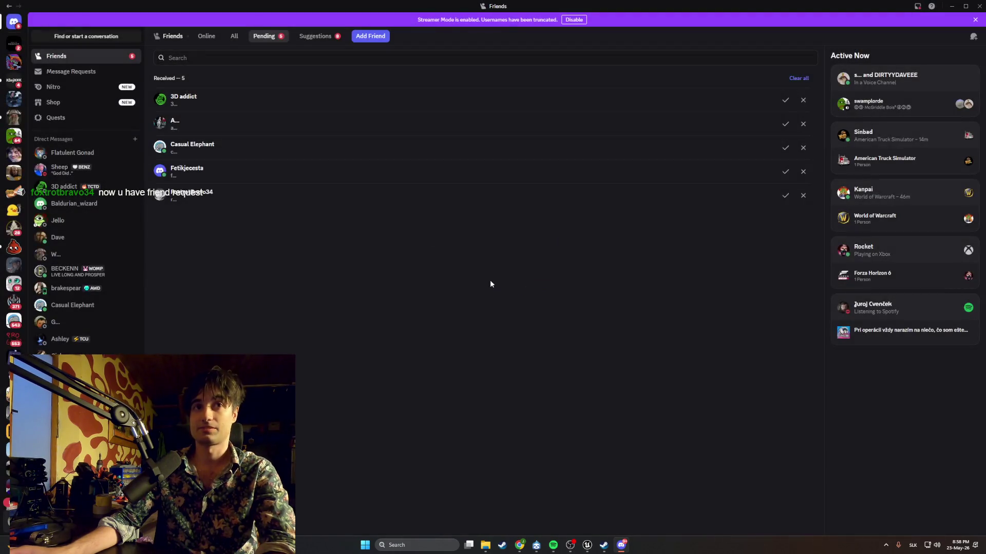
Invite the newly added friend to the Yarko Place server, then close the invite window
left_click(16, 156)
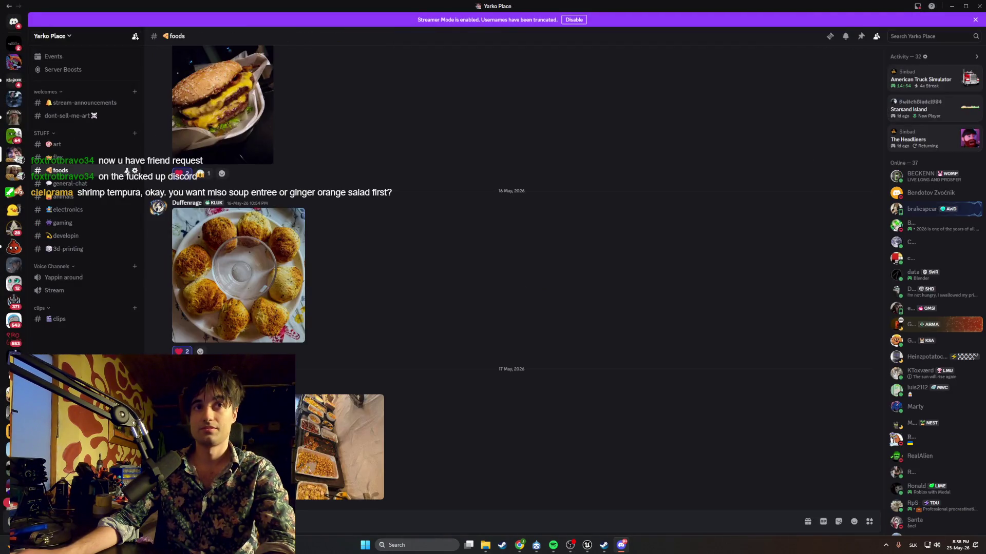
right_click(16, 156)
left_click(56, 188)
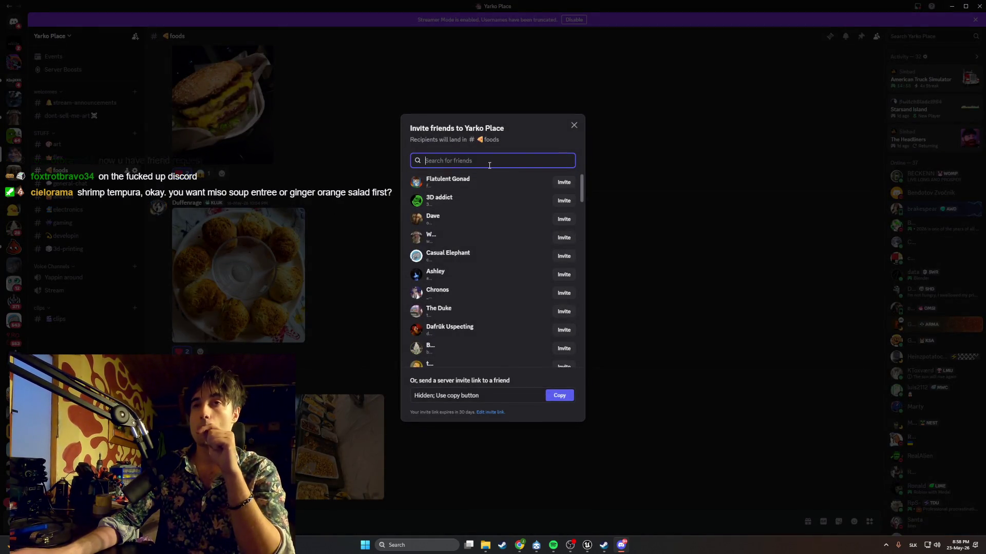
type("fox")
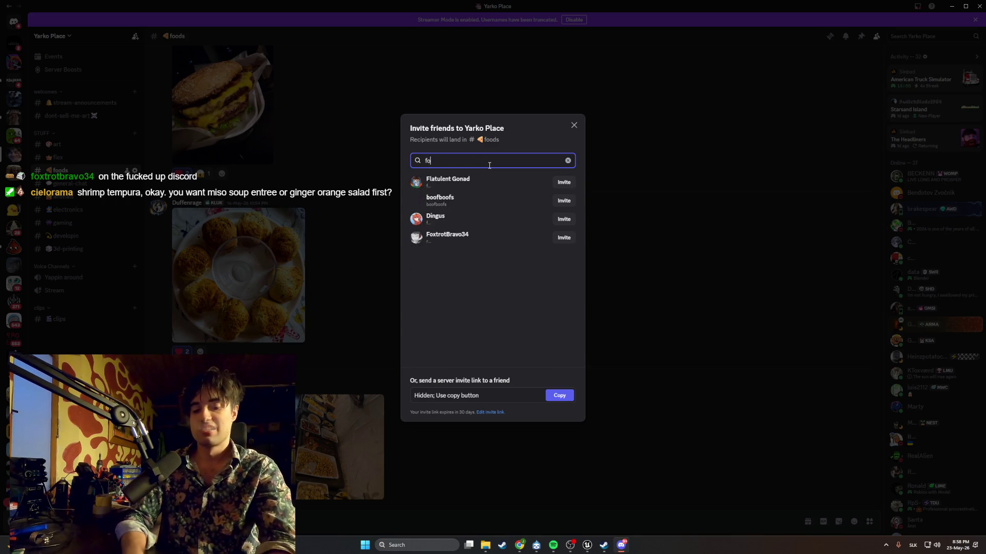
left_click(564, 201)
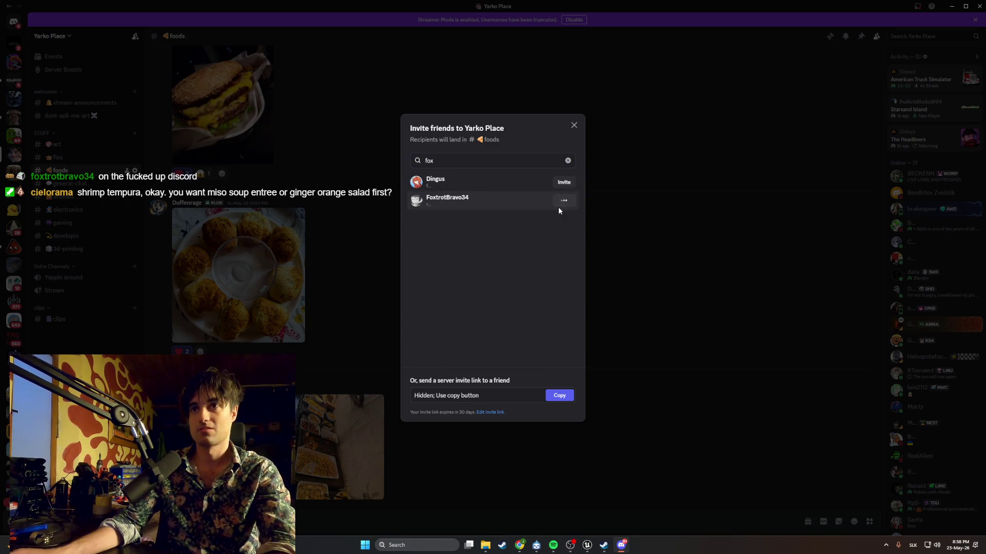
left_click(574, 126)
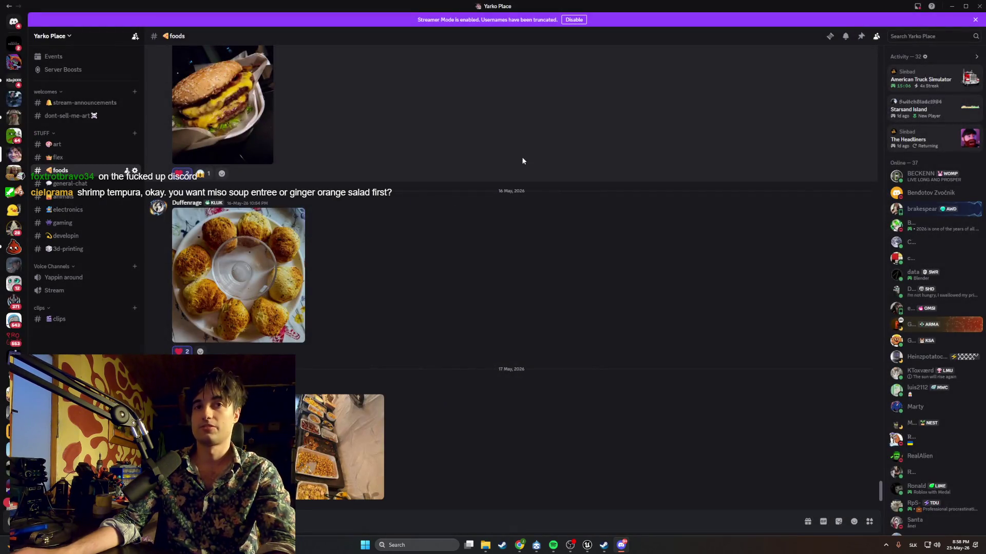
left_click(951, 6)
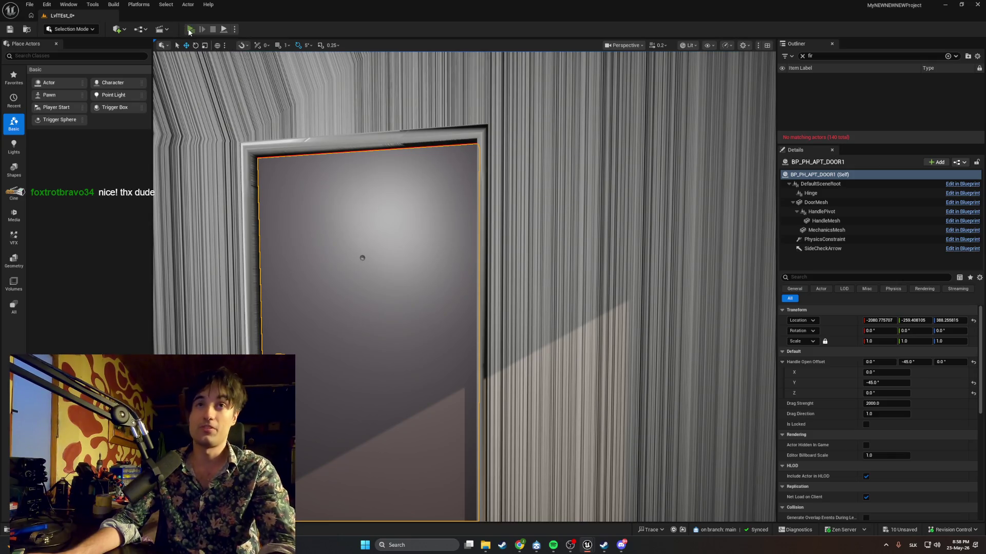
Play-test the level standalone through the stairwell, hallway and guitar room, then exit with Esc
left_click(189, 30)
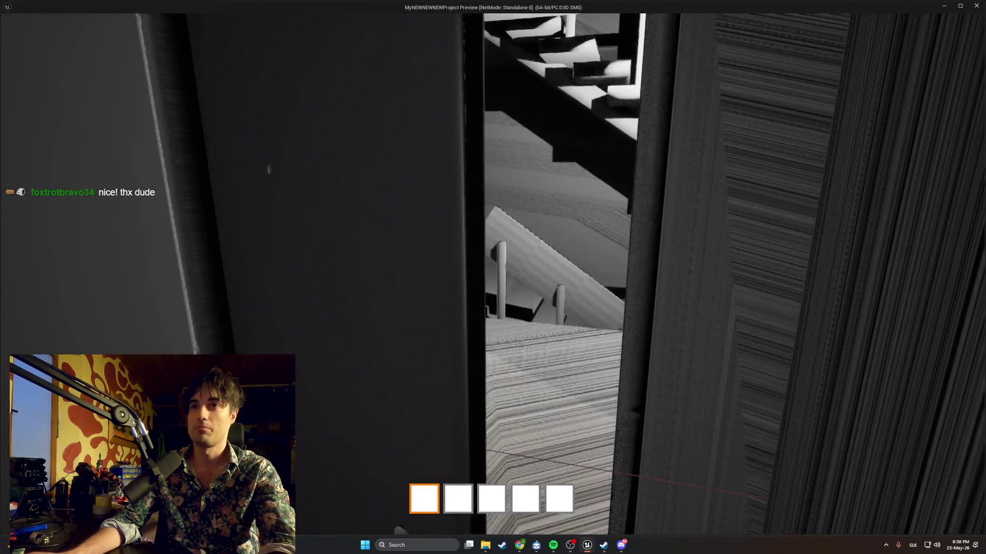
key("w")
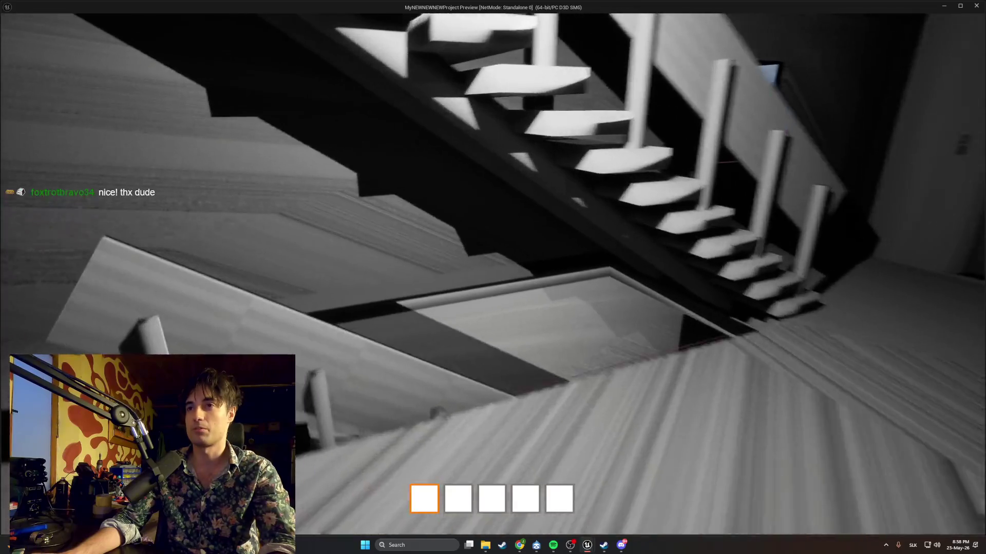
key("w")
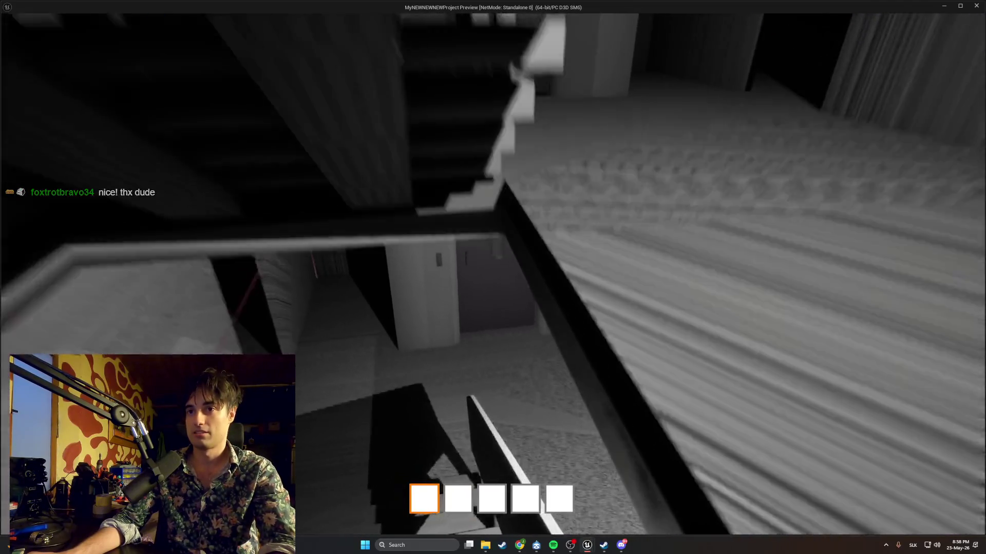
key("w")
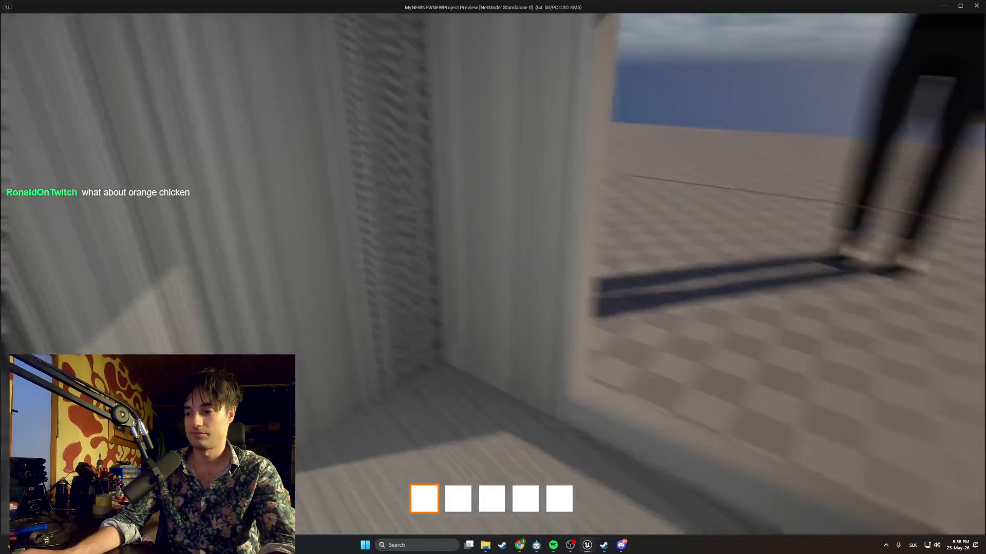
key("w")
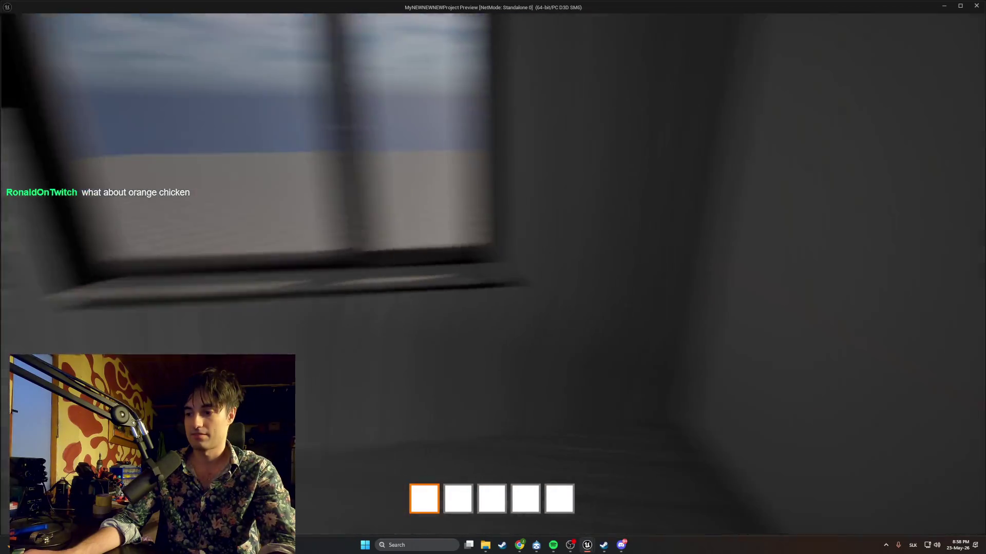
key("w")
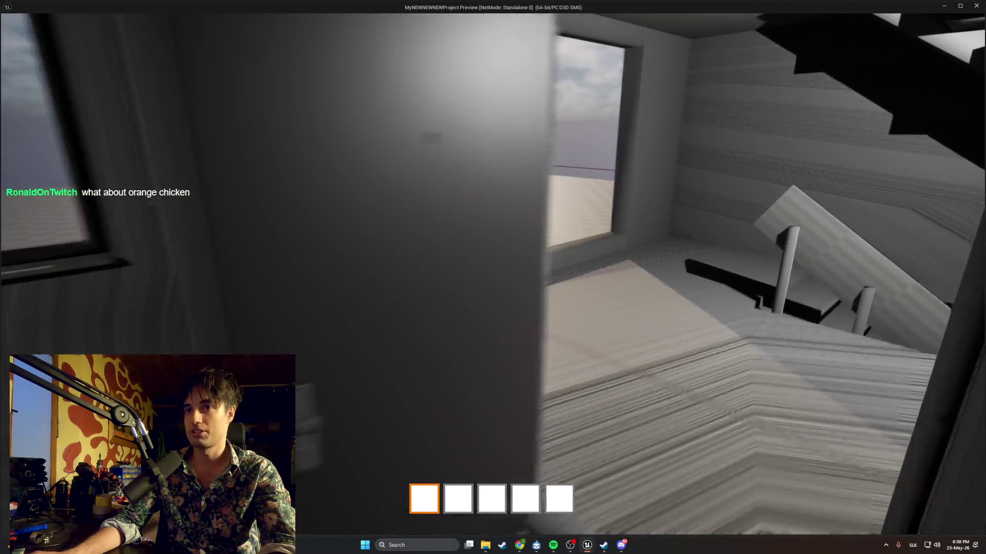
key("w")
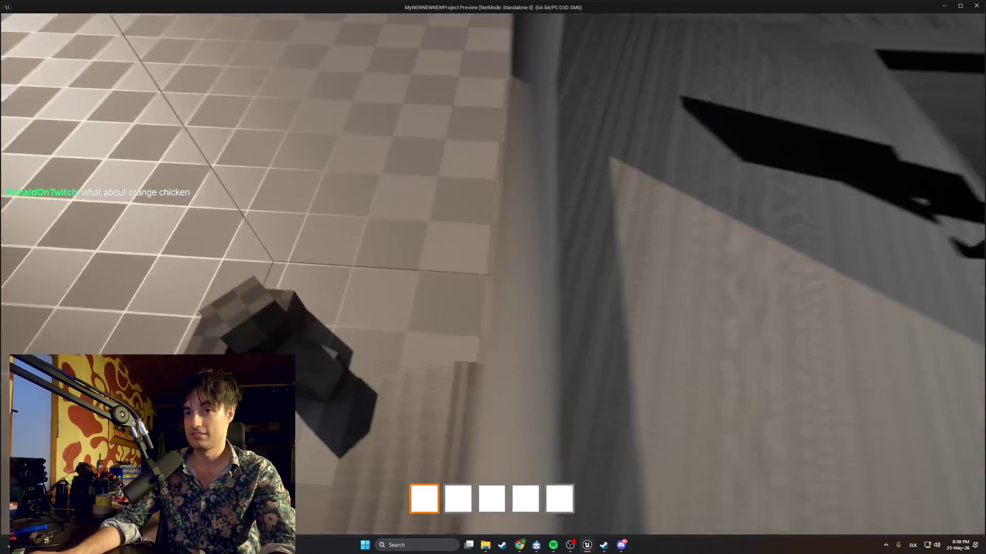
key("w")
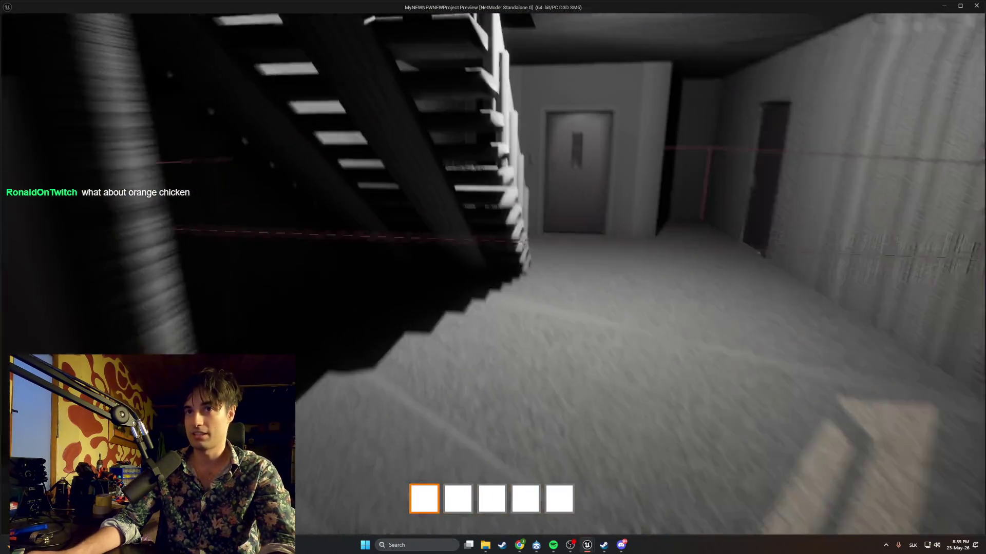
key("w")
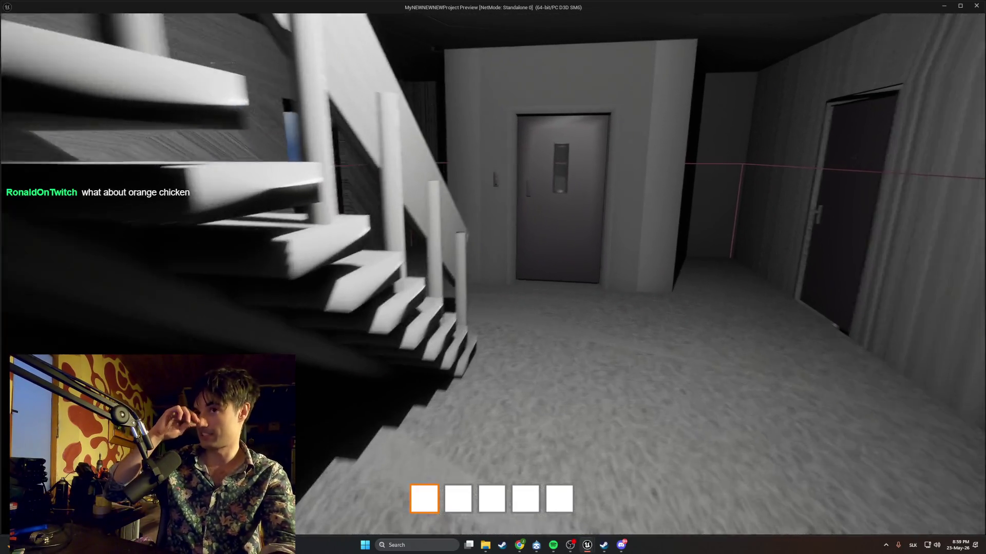
key("w")
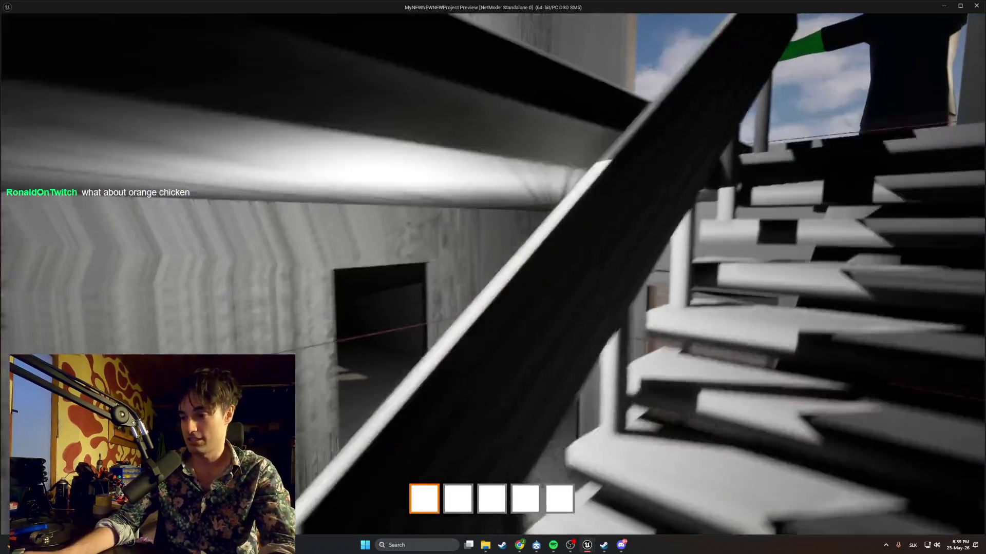
key("w")
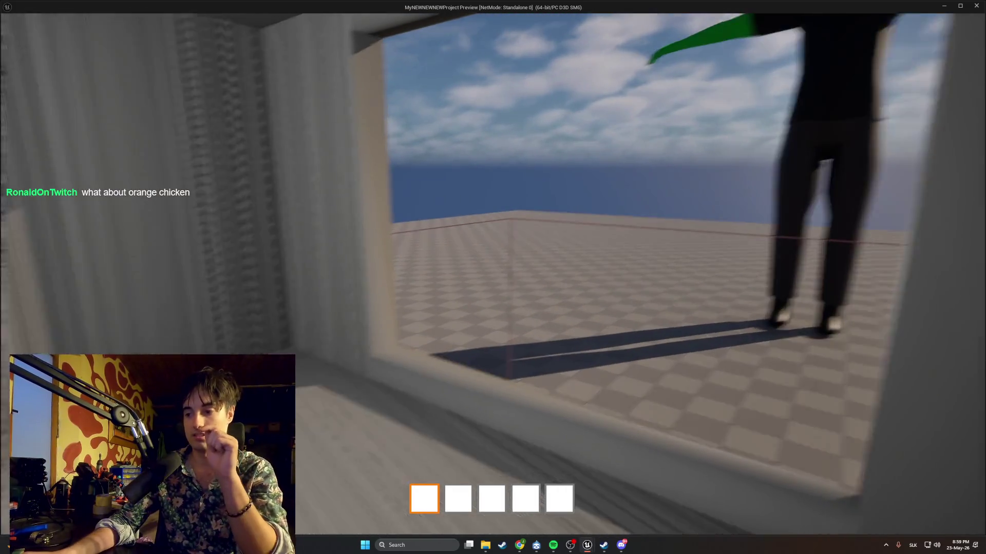
key("w")
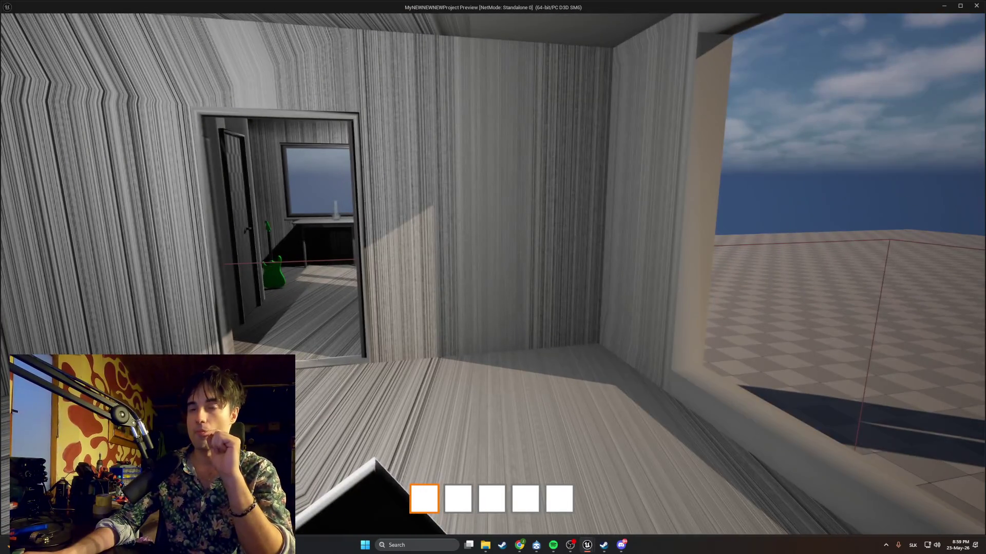
key("w")
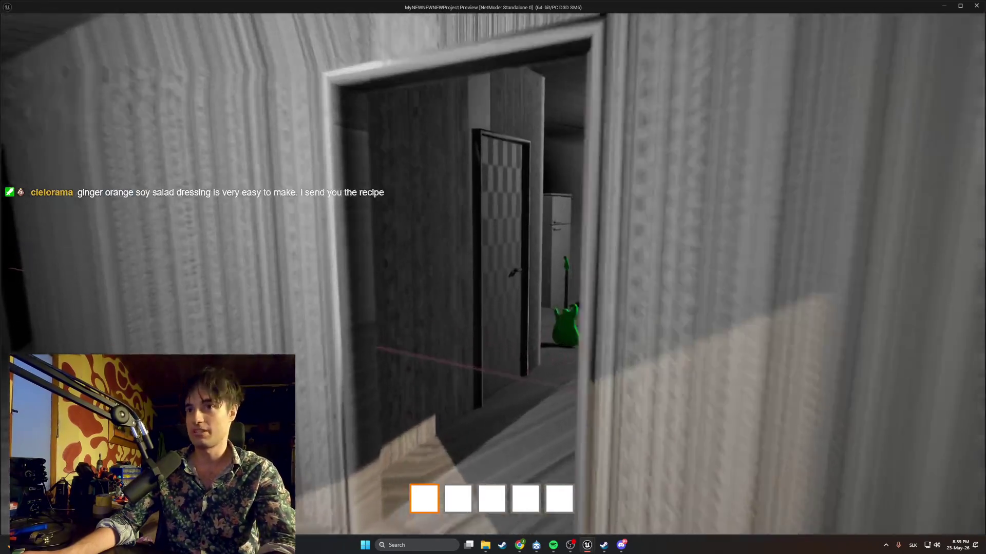
key("w")
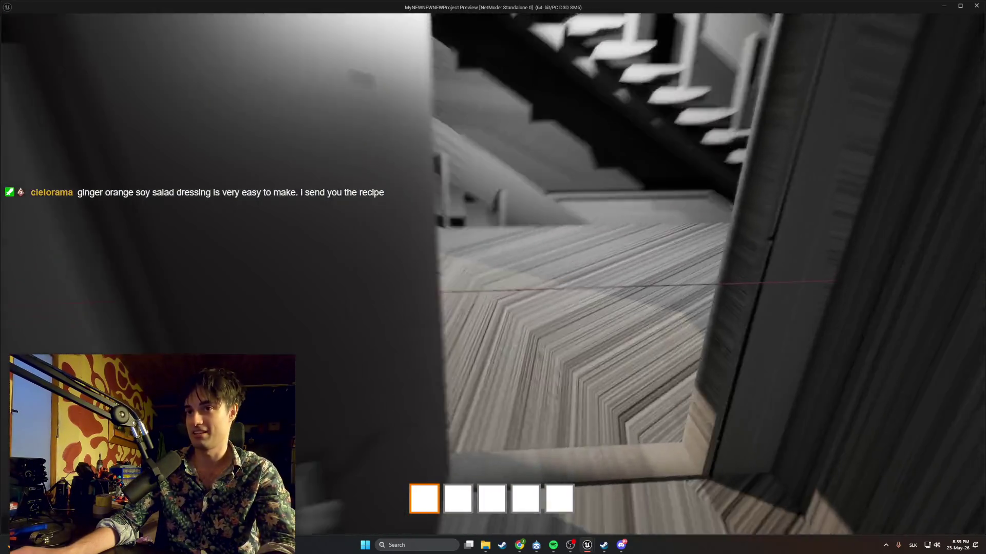
key("w")
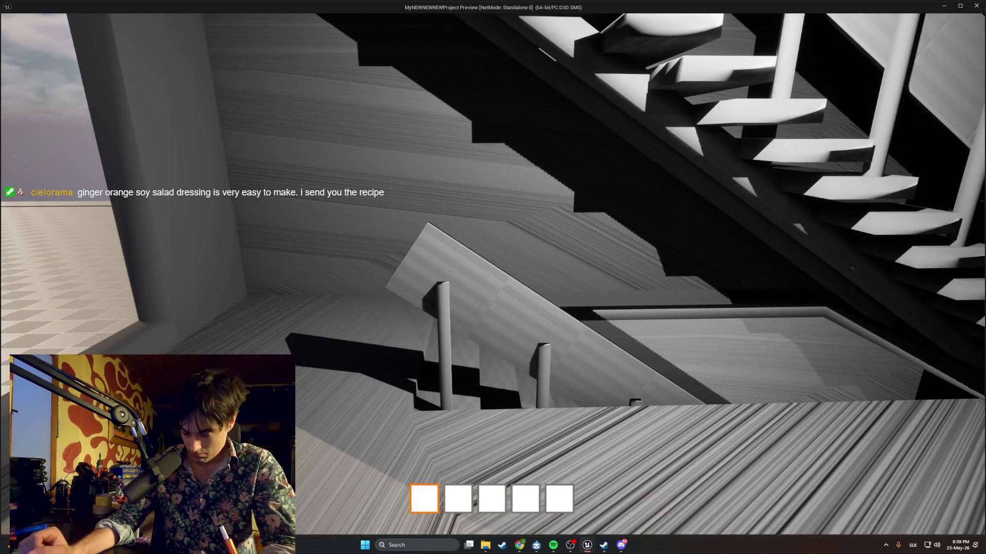
key("w")
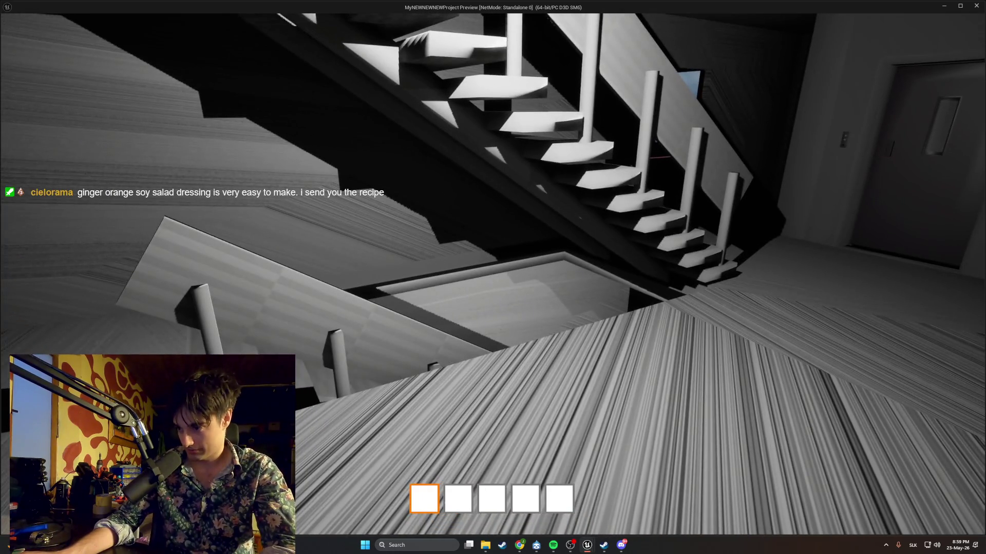
key("w")
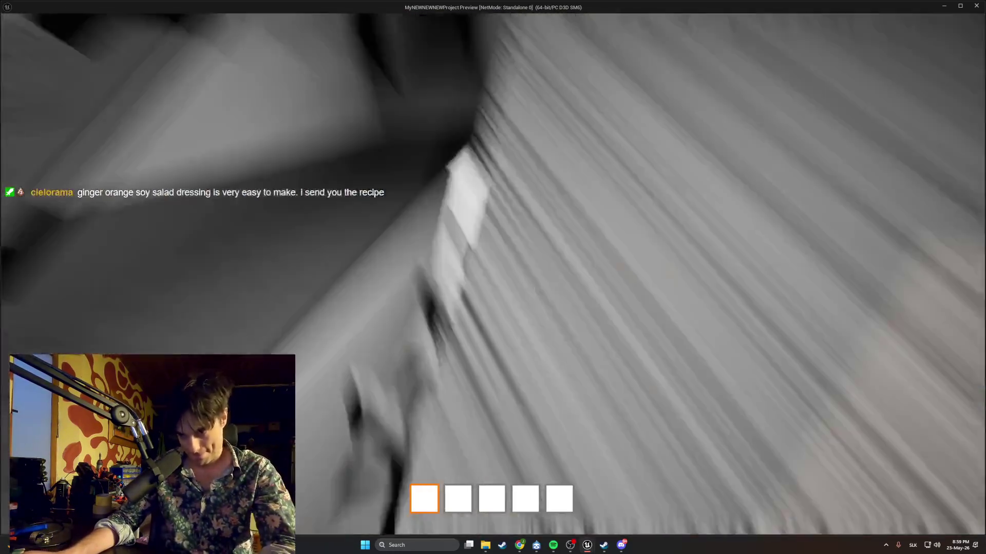
key("w")
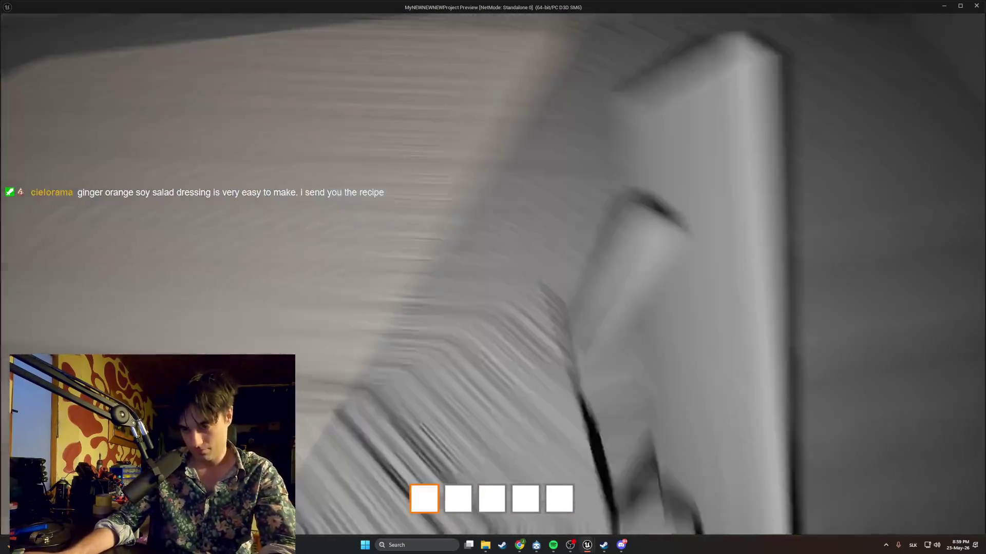
key("w")
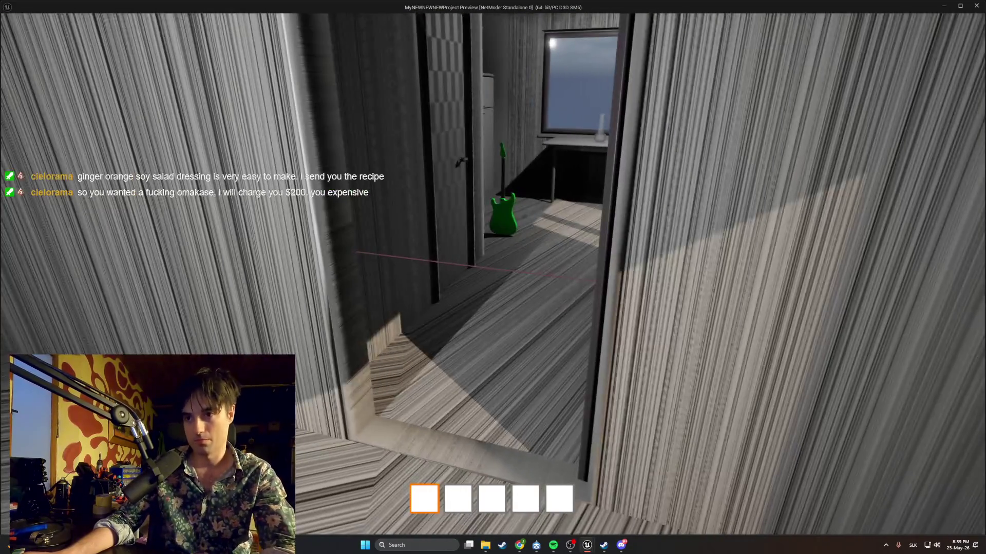
key("Escape")
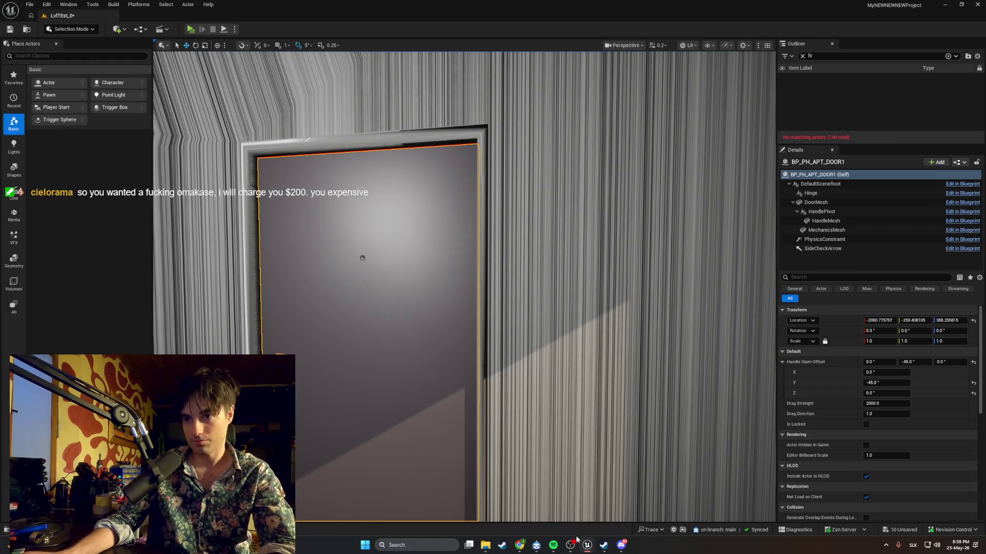
mouse_move(587, 544)
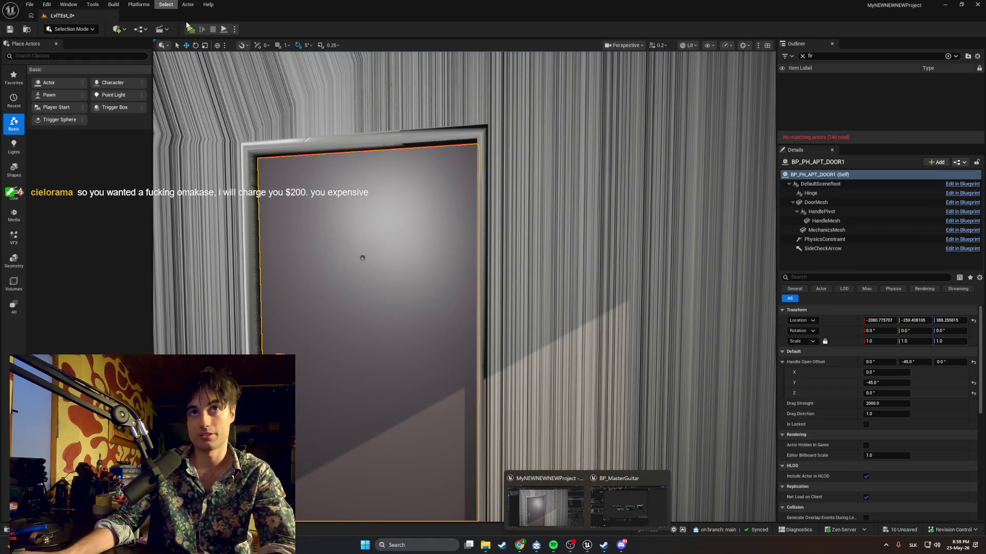
left_click(187, 27)
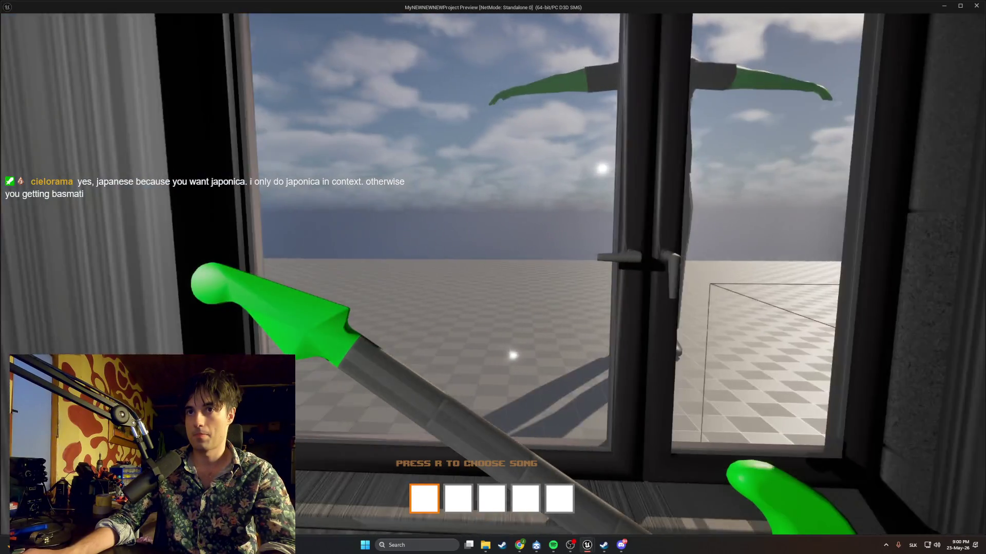
key("w")
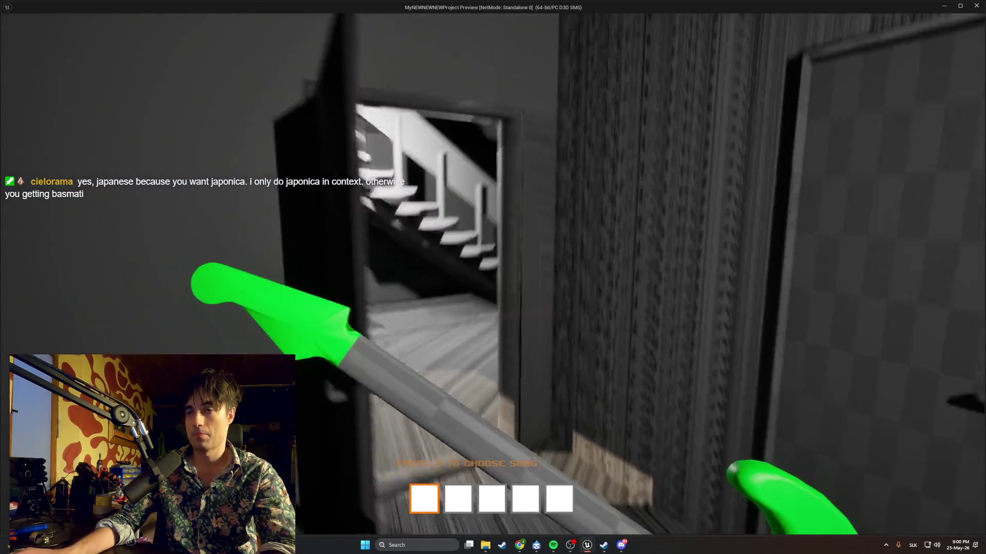
key("w")
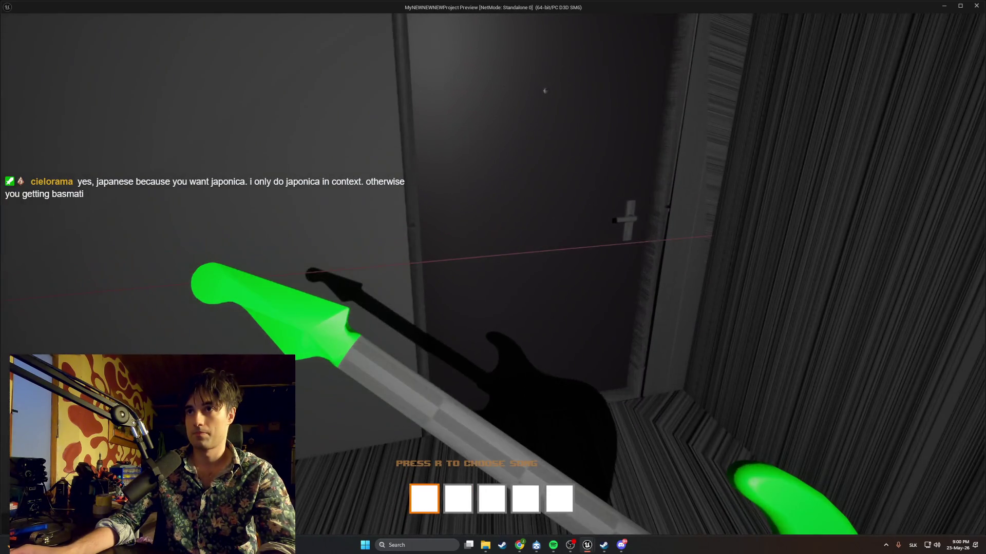
key("w")
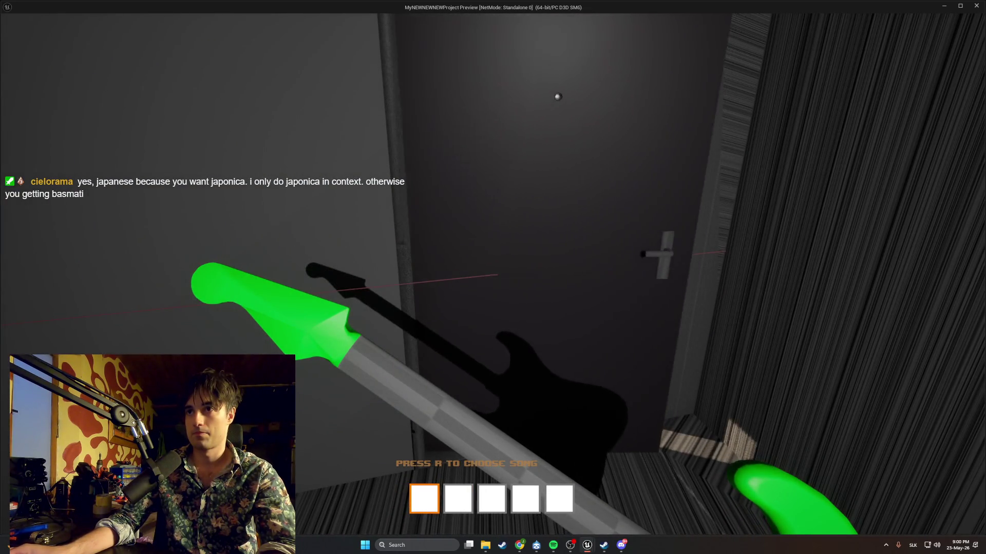
key("w")
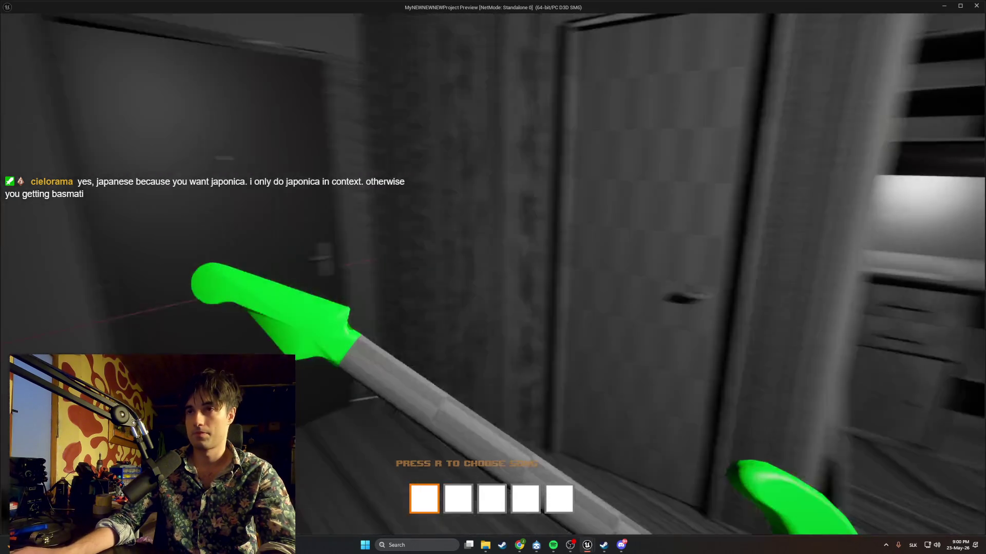
key("w")
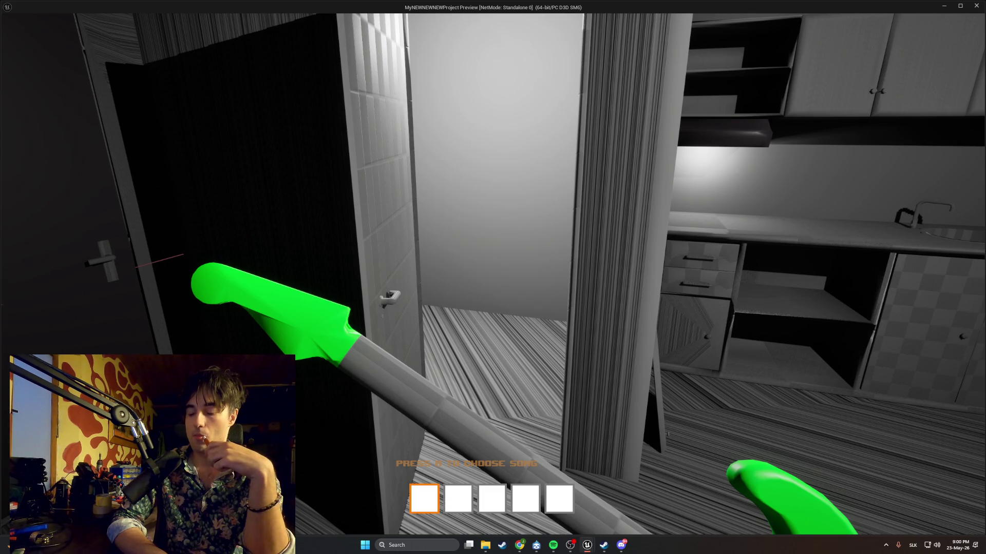
key("w")
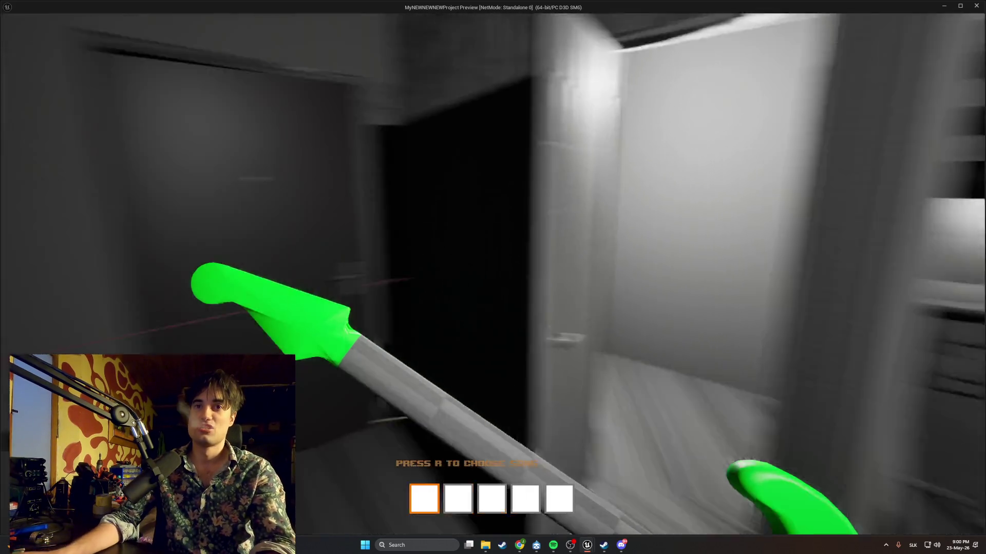
Stop the game preview and search Google for 'cicer' in Chrome
key("Escape")
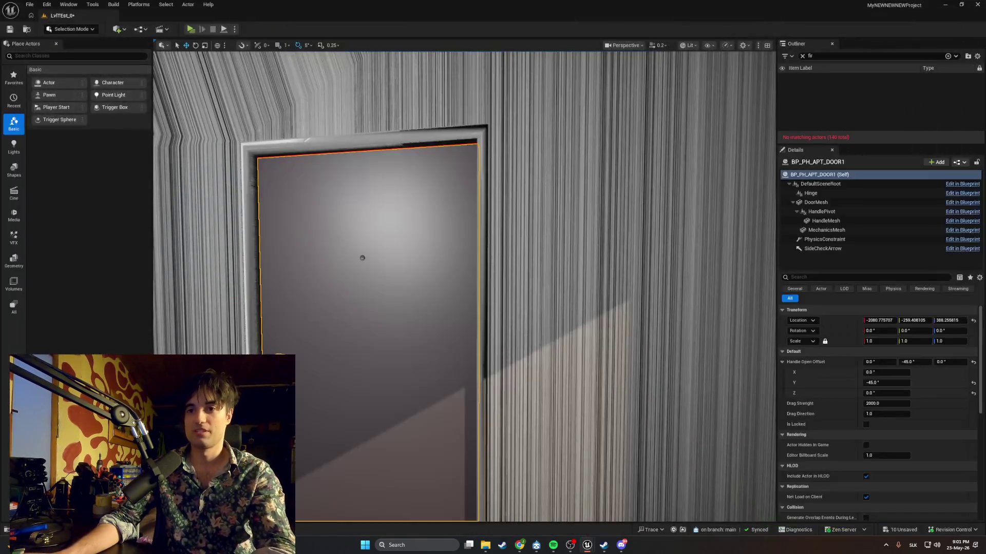
mouse_move(520, 544)
left_click(579, 518)
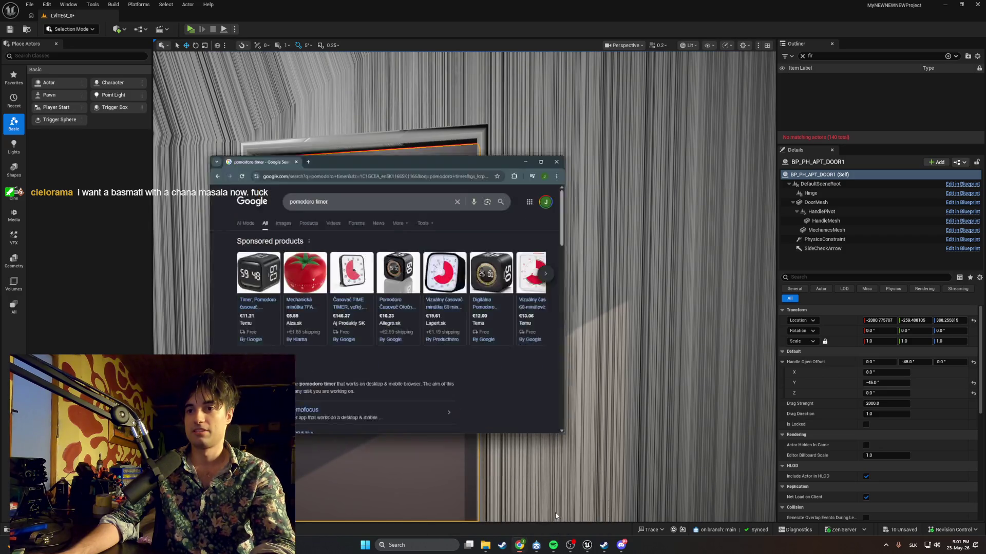
triple_click(339, 158)
type("cicer")
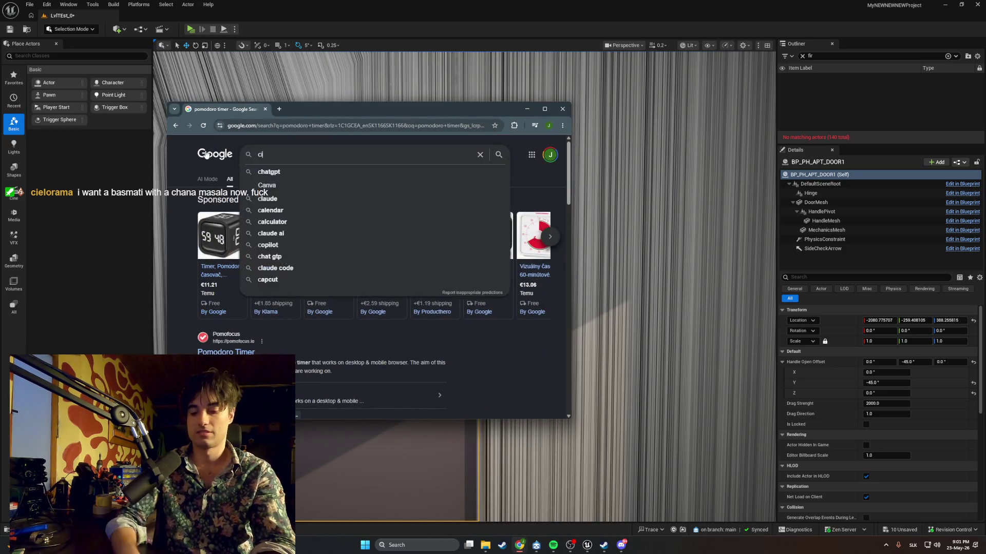
key("Return")
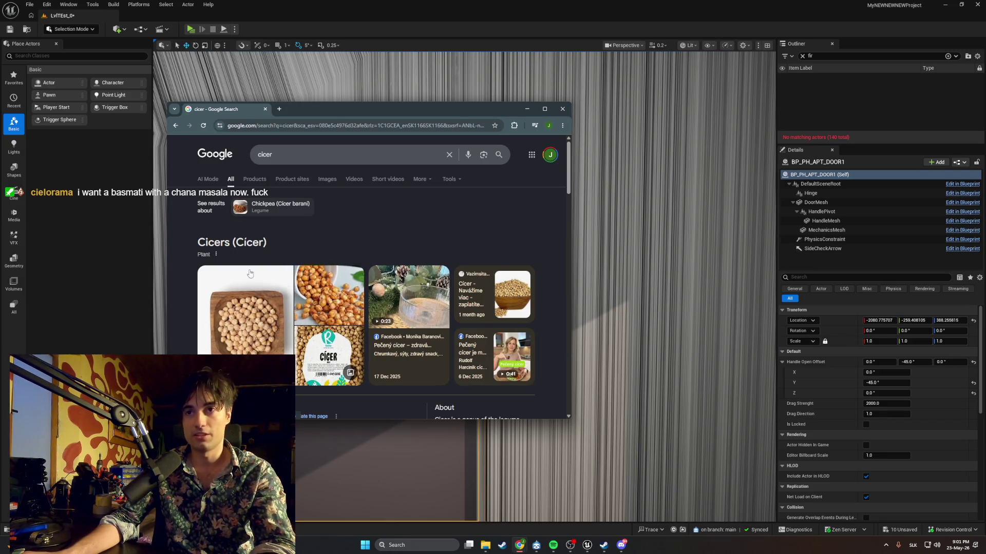
scroll(250, 273, "down", 3)
scroll(270, 315, "up", 3)
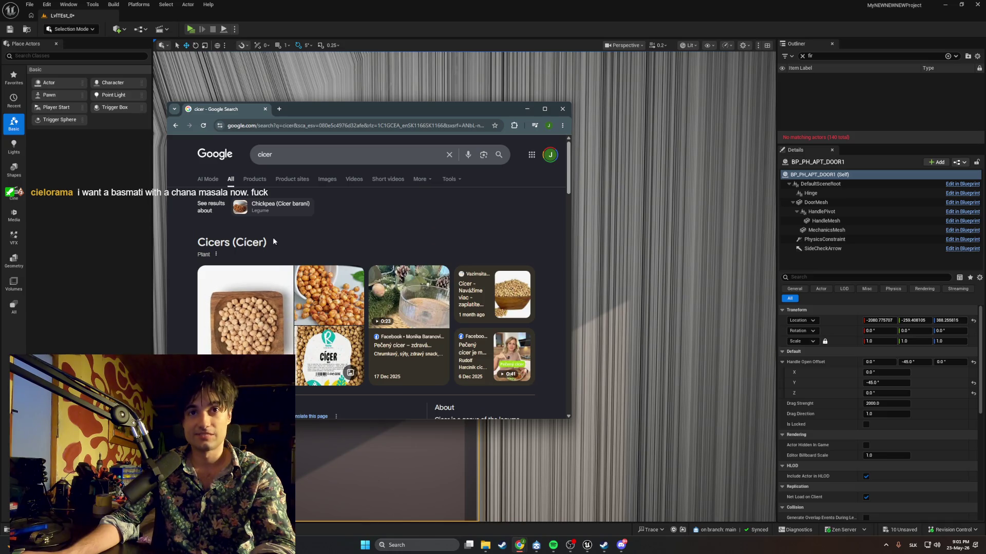
scroll(259, 251, "down", 2)
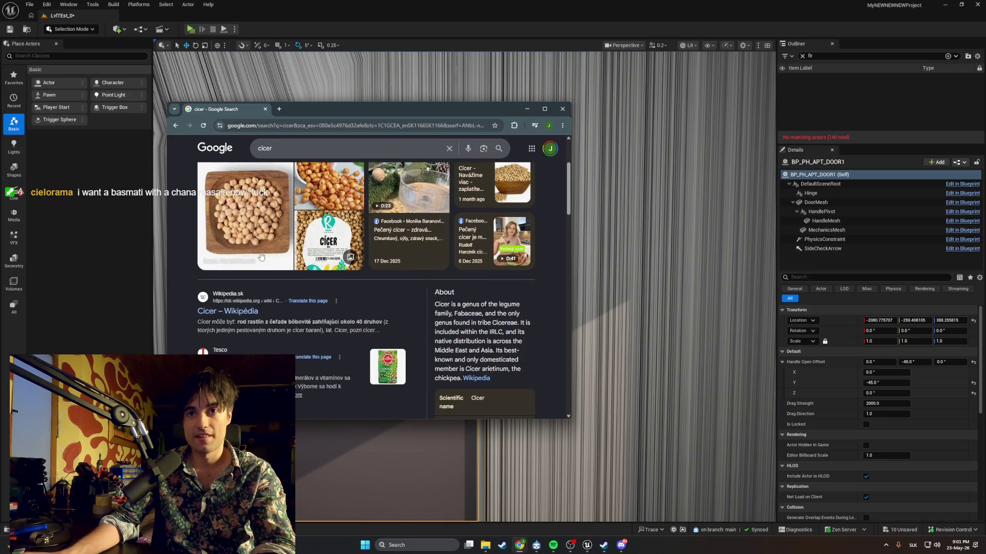
scroll(261, 257, "up", 2)
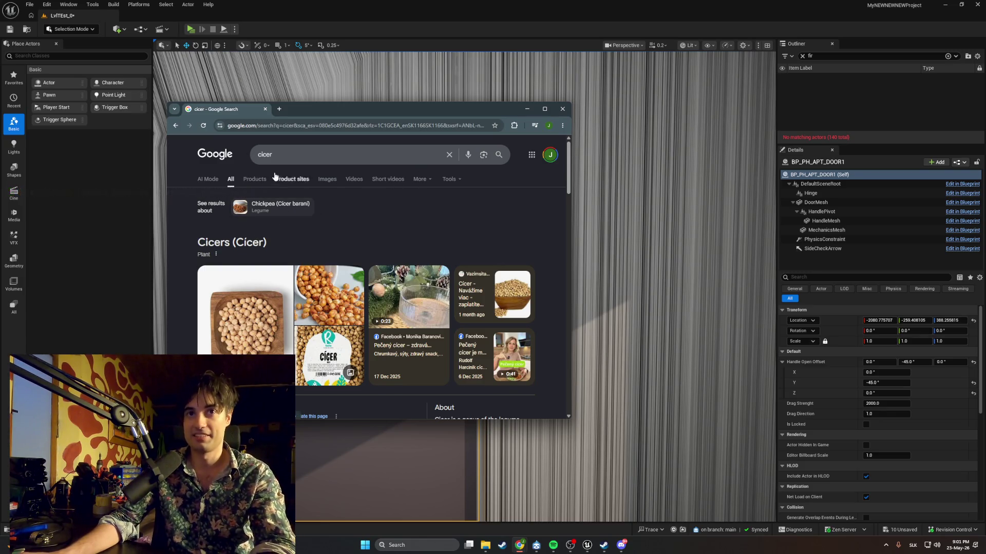
Search for 'chicken tika masala' and preview the first image result
double_click(264, 154)
type("chicken")
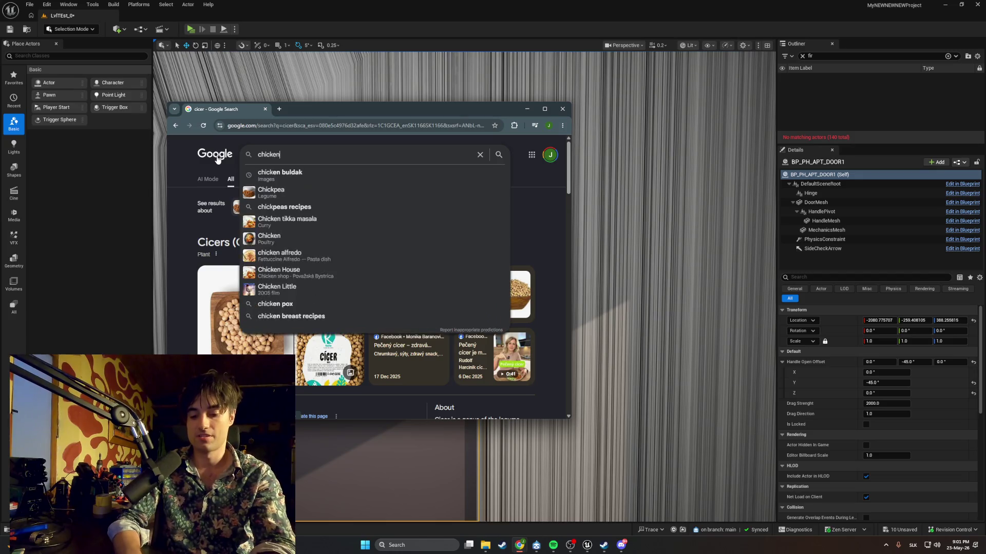
type(" tika masala")
key("Return")
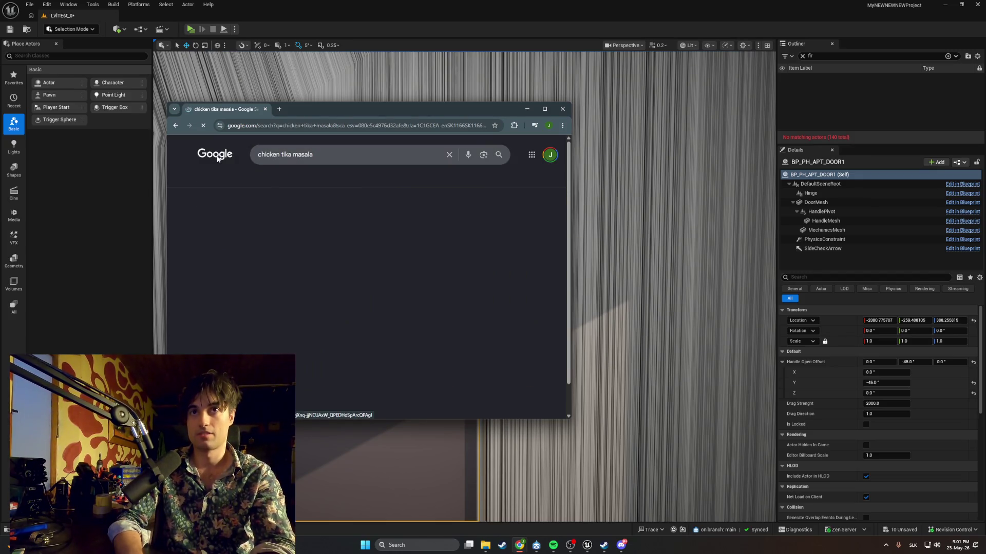
left_click(224, 285)
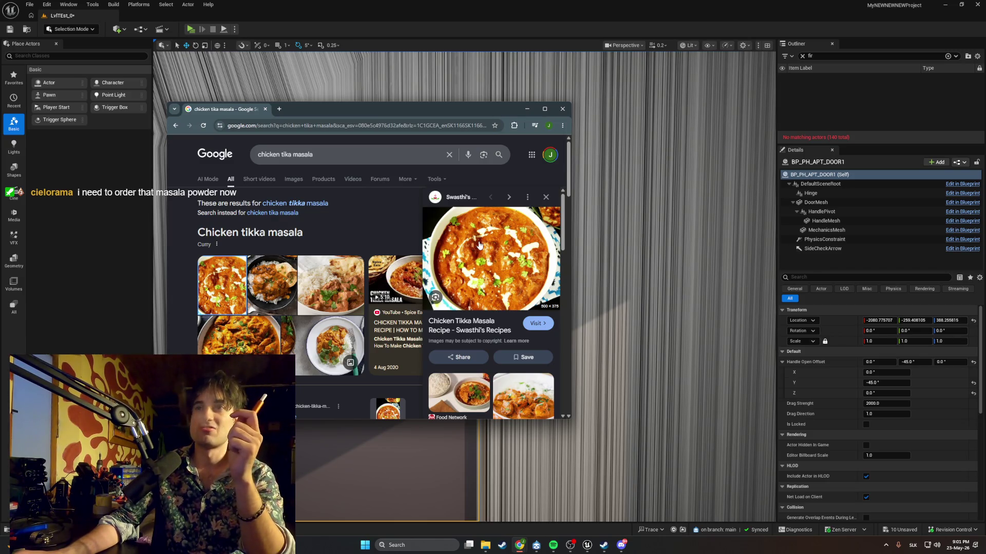
Extend the query to 'chicken tika masala with garlic naan'
left_click(336, 159)
type("with ga")
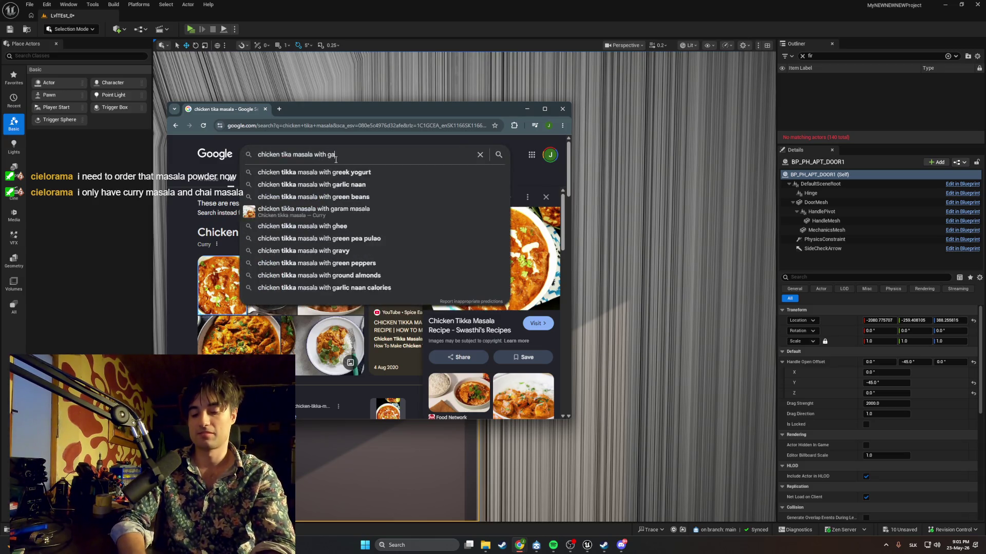
type("rlic naan")
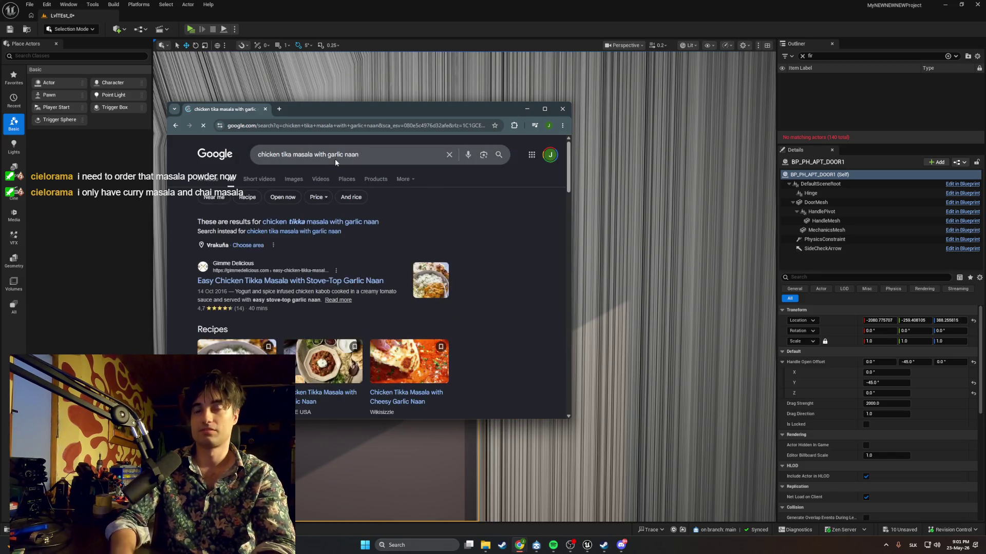
Show image results and preview the FAGE USA and Reddit tikka masala photos
left_click(294, 179)
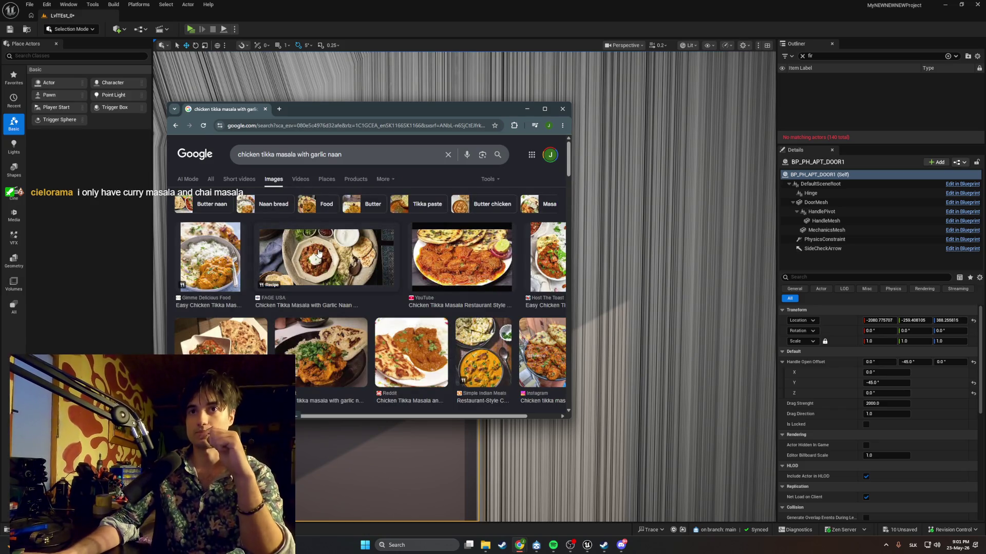
left_click(319, 252)
scroll(406, 253, "down", 2)
left_click(393, 273)
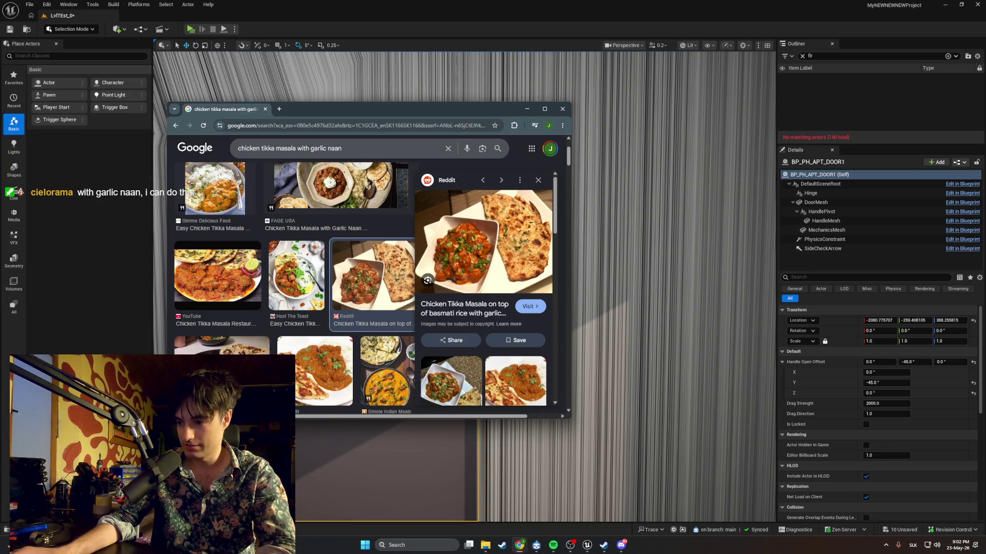
key("alt+Tab")
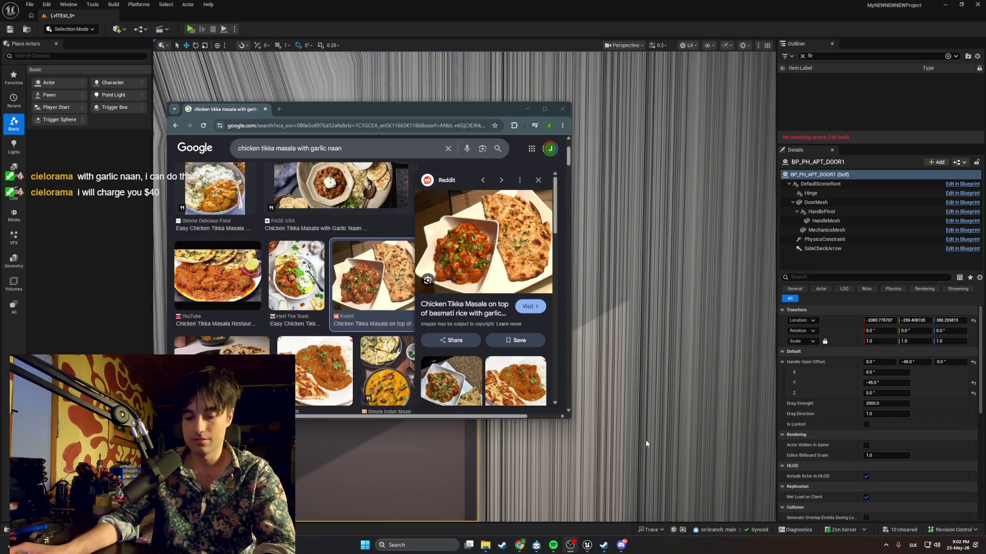
left_click(169, 145)
Search 'chipeas garbanzos', clear the search box, and close the Chrome window
type("chipeas garbanzos")
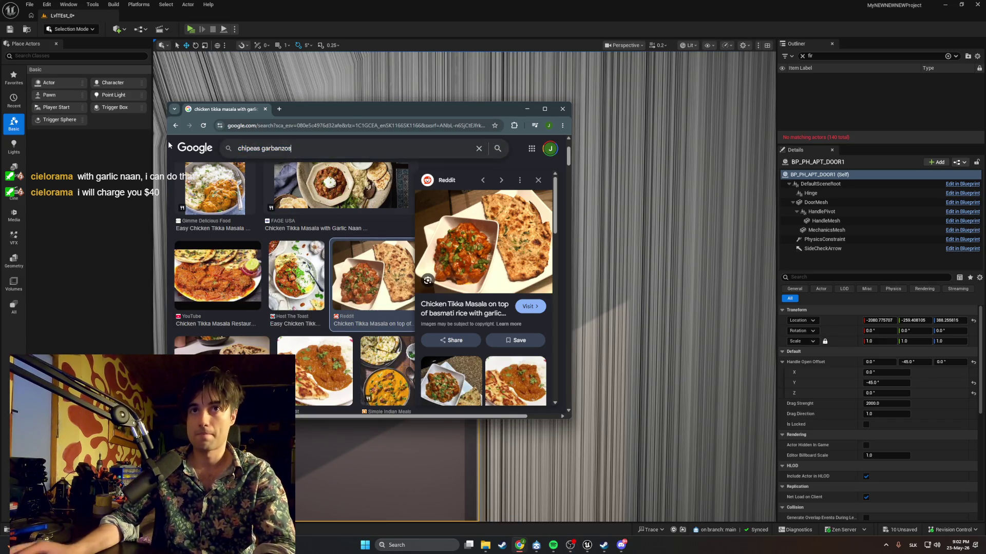
key("Return")
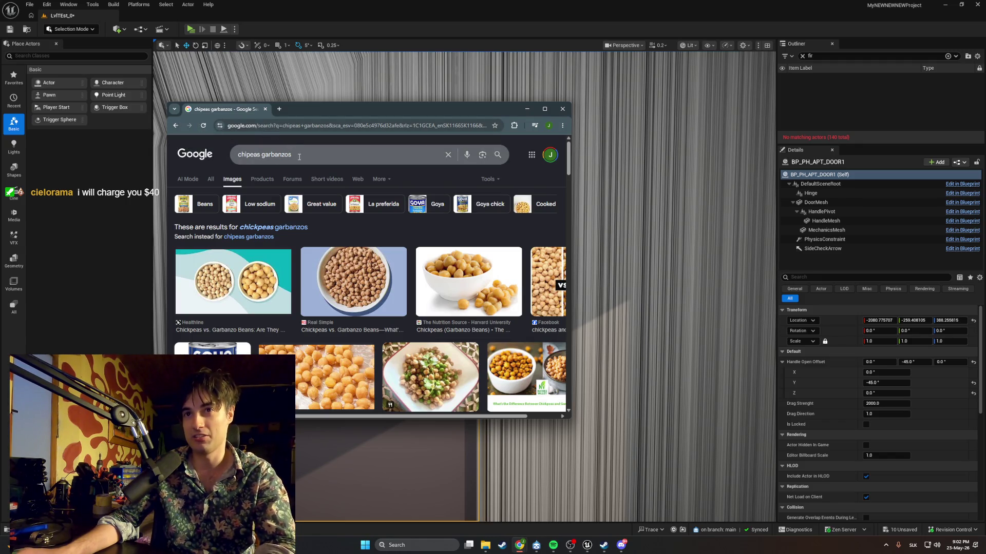
left_click_drag(294, 155, 214, 157)
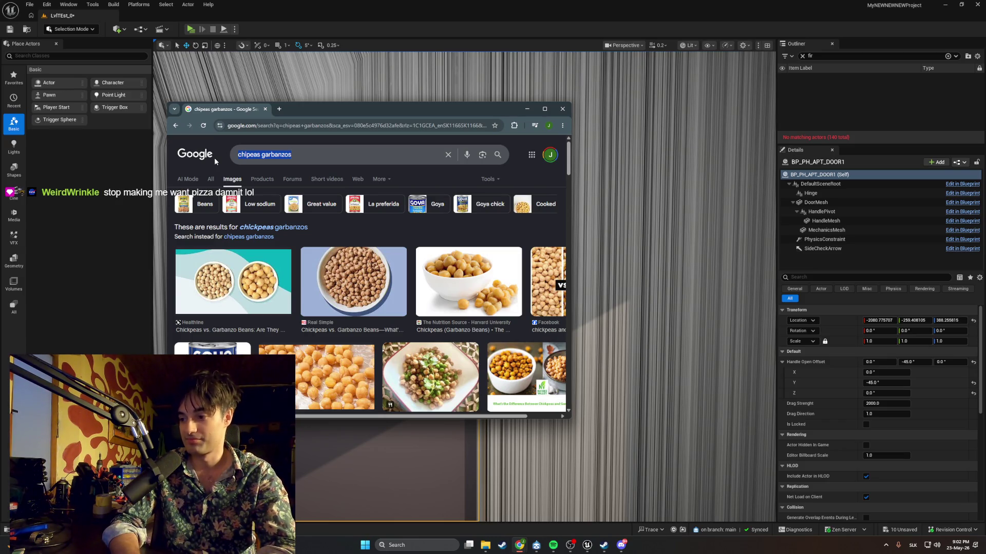
key("BackSpace")
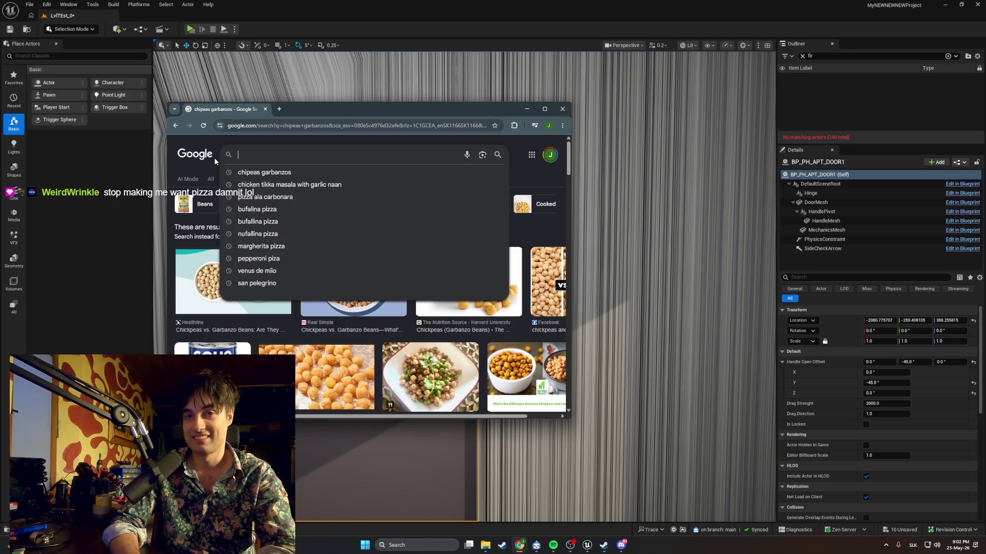
left_click(264, 110)
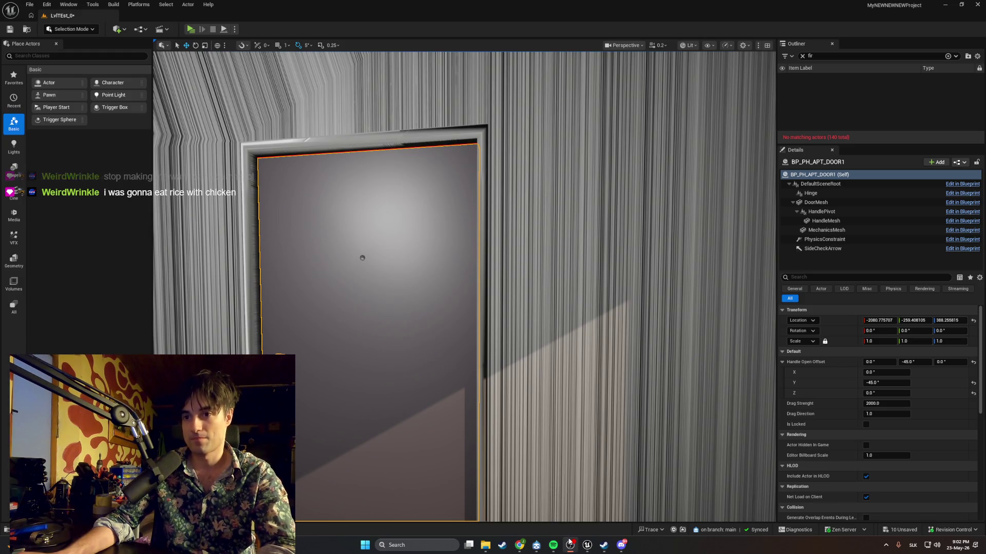
mouse_move(569, 542)
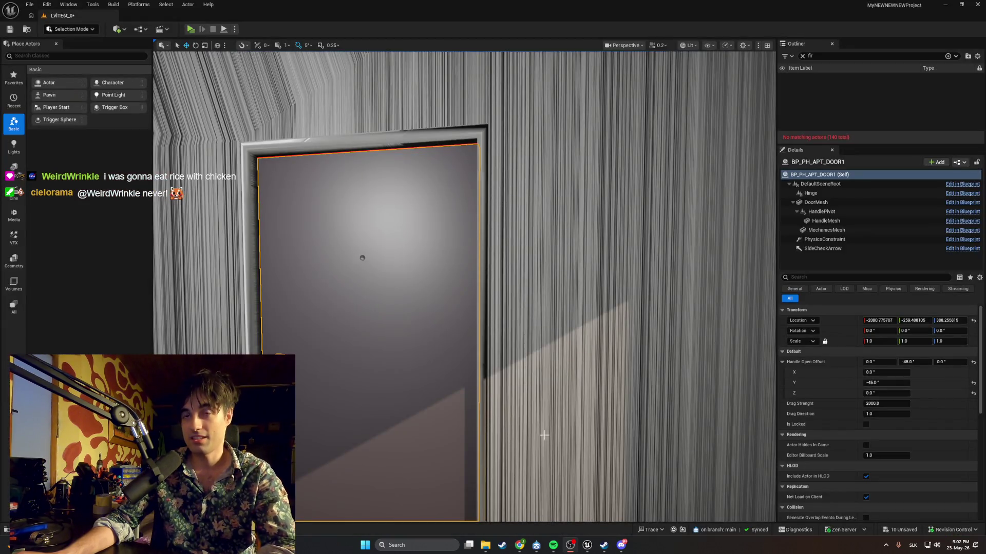
mouse_move(543, 435)
left_mouse_down()
mouse_move(626, 416)
mouse_move(564, 406)
mouse_move(308, 408)
left_mouse_up()
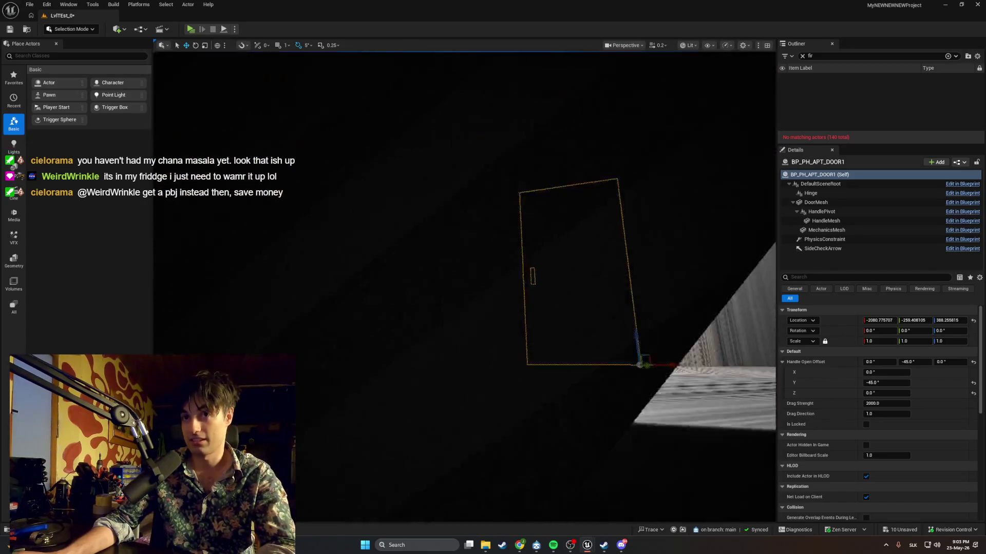
Fly the viewport through the room to the window and raise the YouTube browser window
left_click_drag(203, 80, 204, 80)
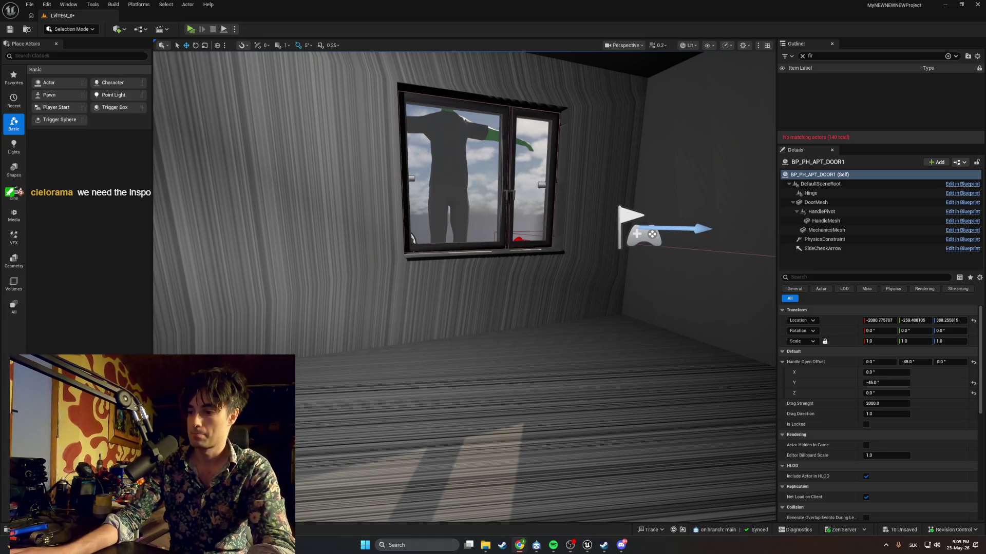
mouse_move(663, 431)
left_mouse_down()
mouse_move(509, 49)
mouse_move(515, 90)
left_mouse_up()
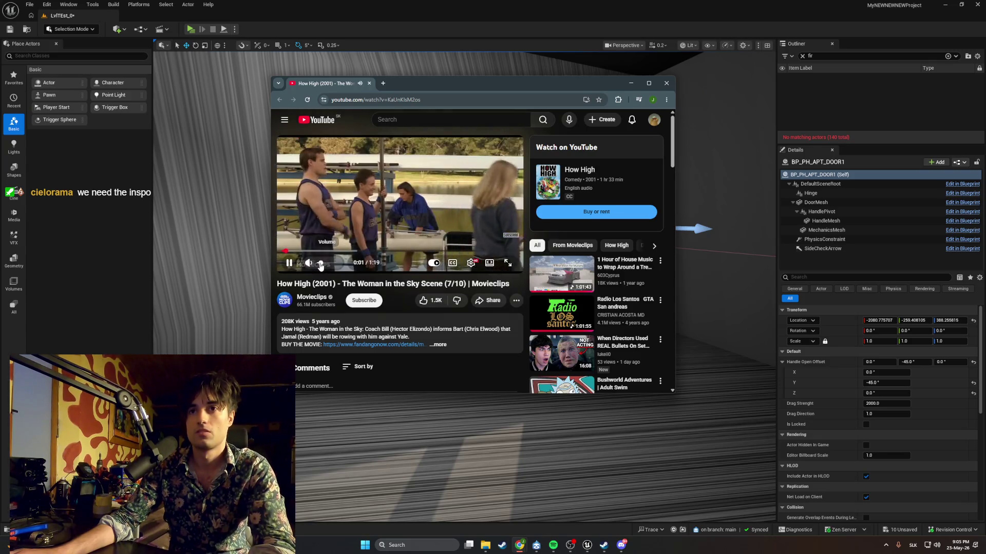
Pause the How High clip and minimize the Soulwax FM mix window
left_click(350, 240)
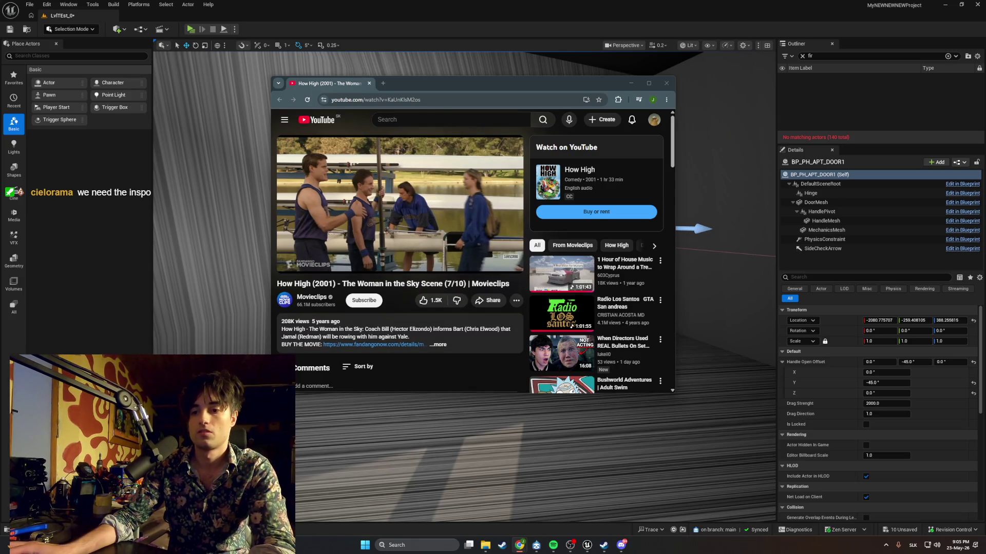
mouse_move(528, 542)
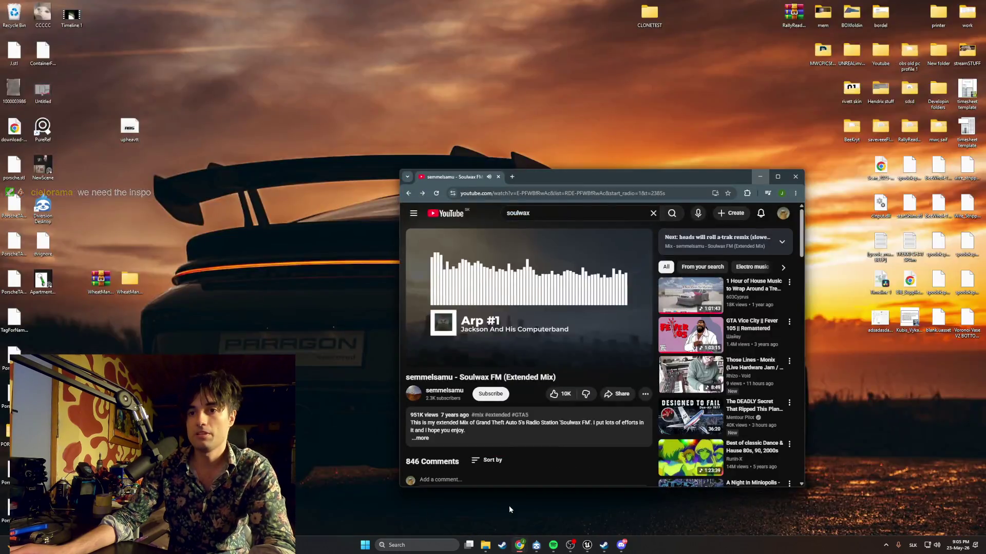
left_click(510, 506)
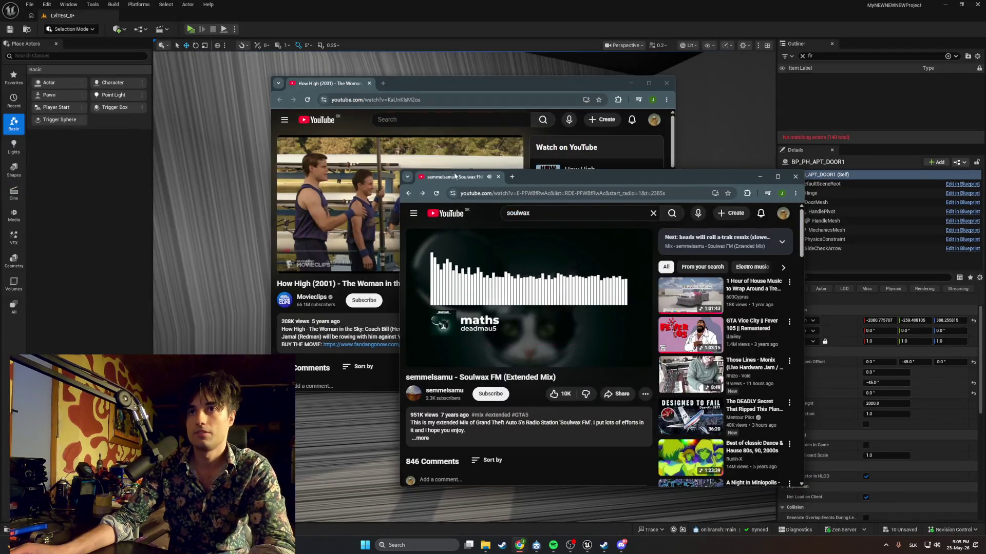
left_click(498, 176)
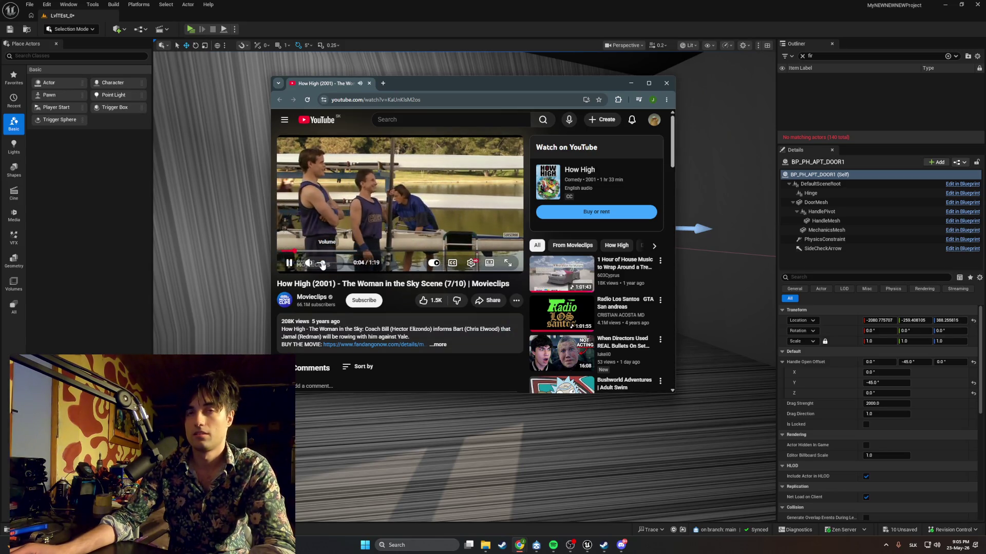
Watch the How High clip full screen to its end, then close the browser
left_click(504, 261)
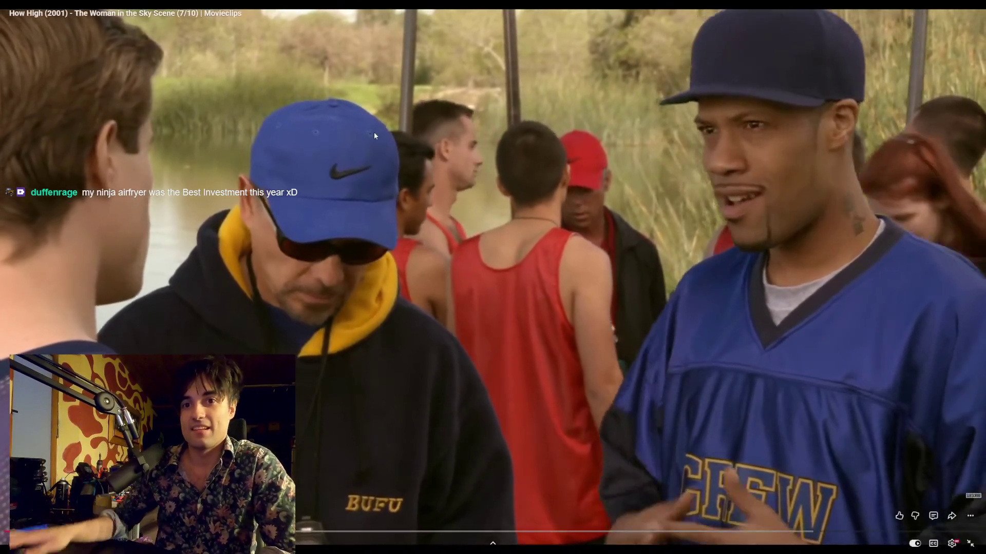
left_click(328, 189)
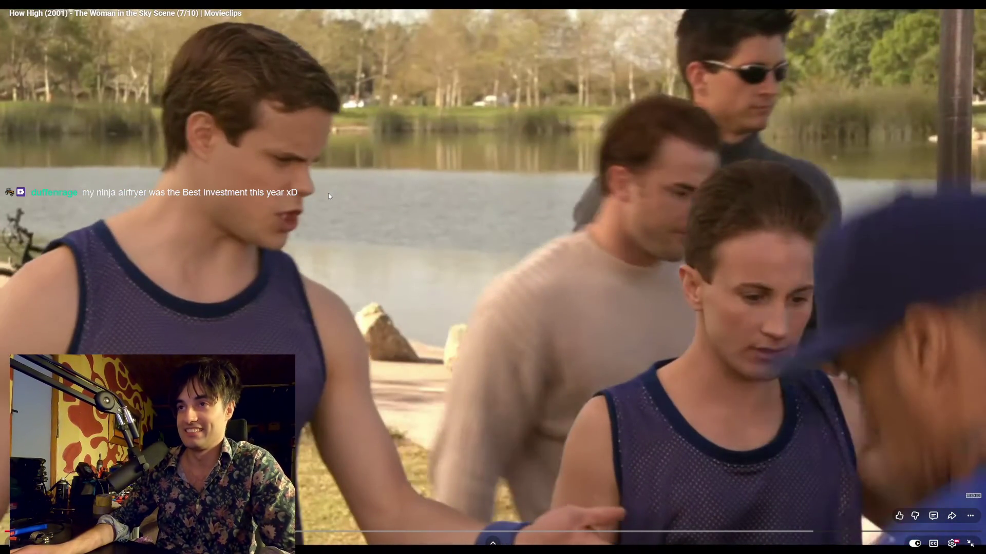
left_click(329, 194)
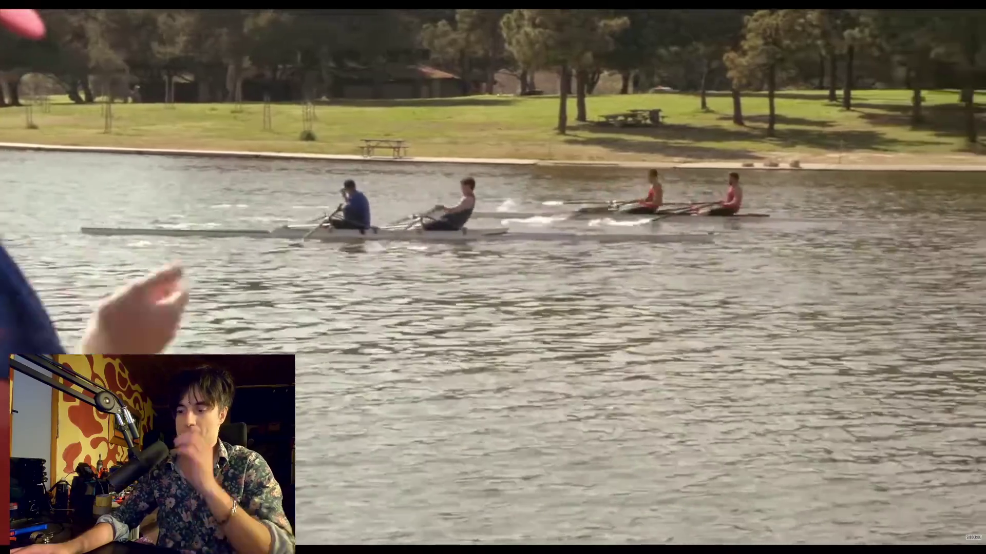
mouse_move(185, 321)
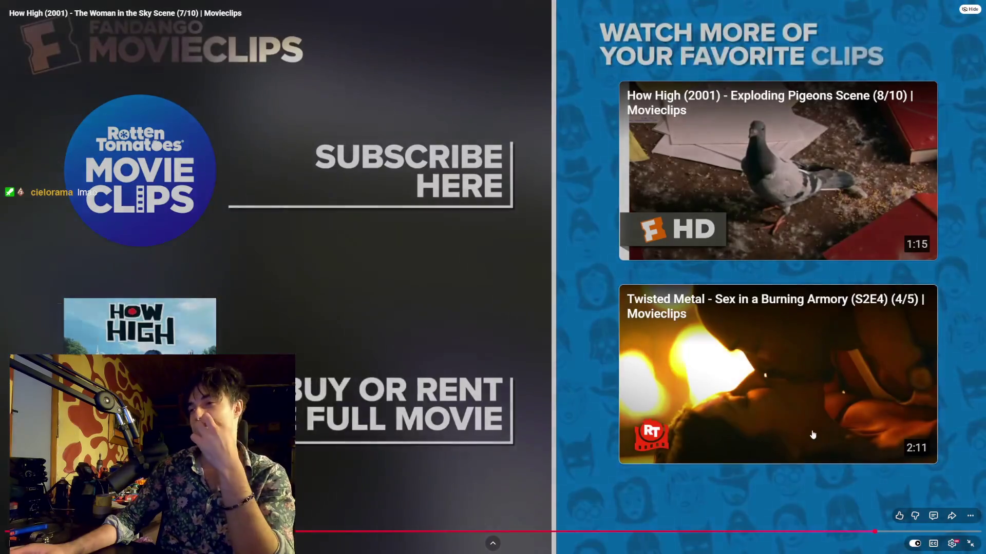
key("Escape")
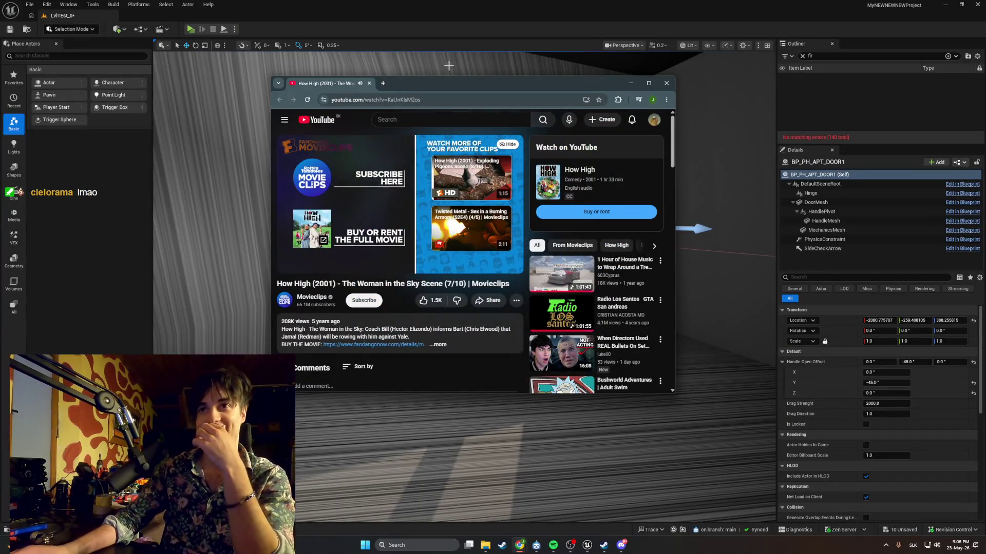
key("ctrl+w")
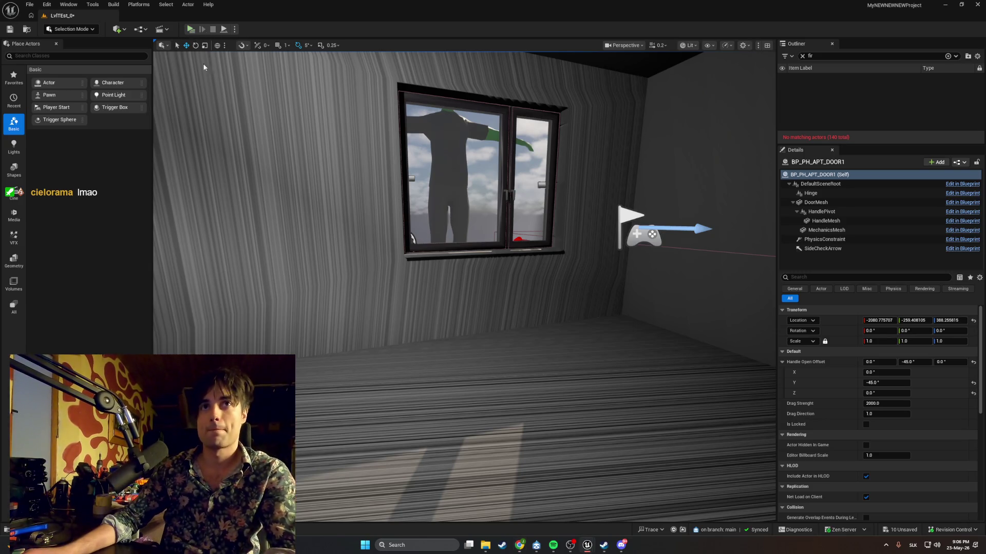
Run a brief standalone play test, then return to the guitar Blueprint editor window
key("e")
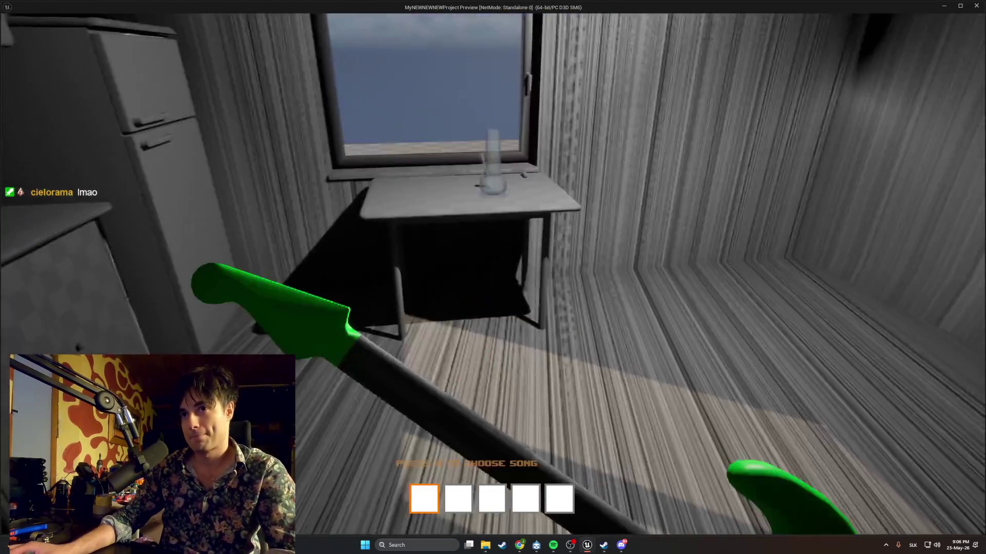
key("Escape")
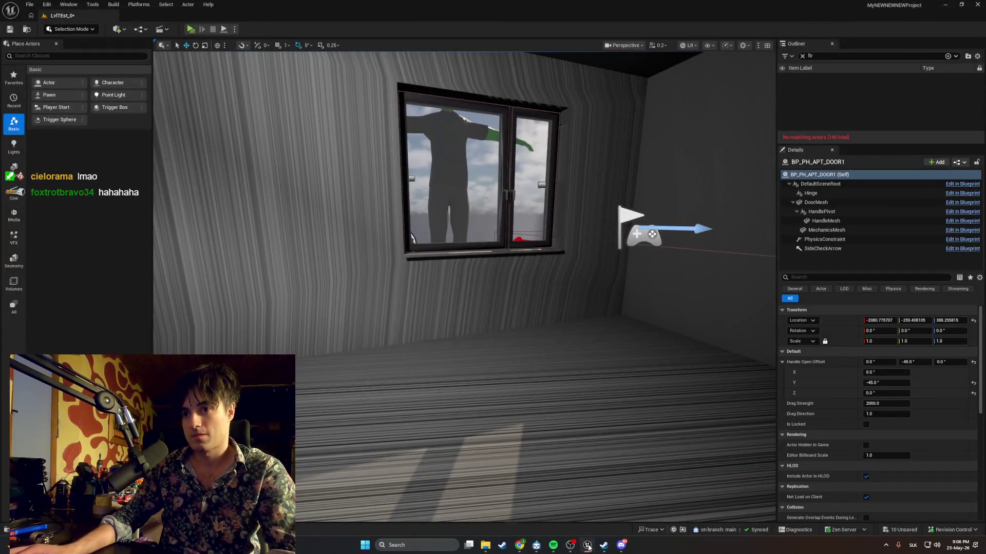
mouse_move(588, 548)
left_click(627, 503)
Select TXT_Prompt in the WBP_GuitarPrompt designer, then launch a standalone play test
left_click(463, 16)
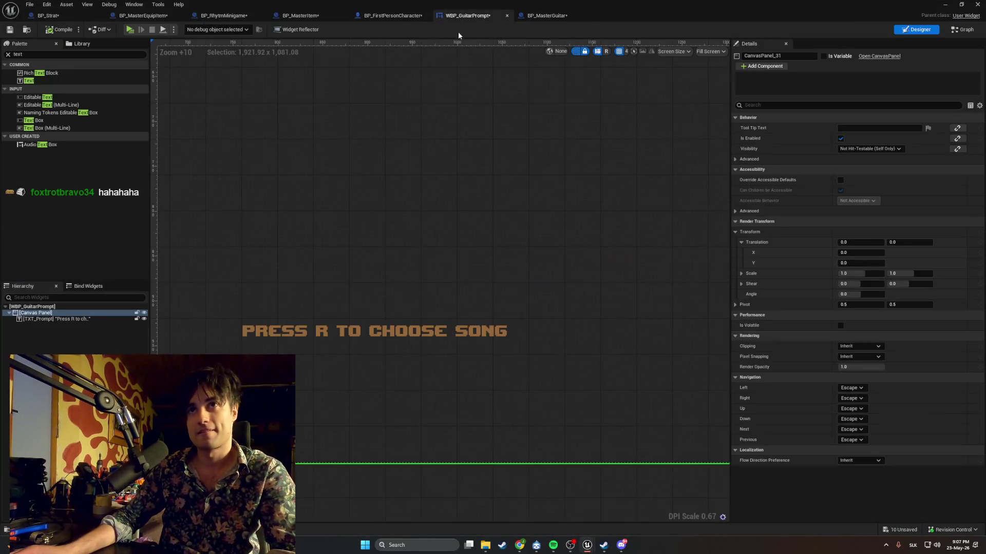
left_click(384, 334)
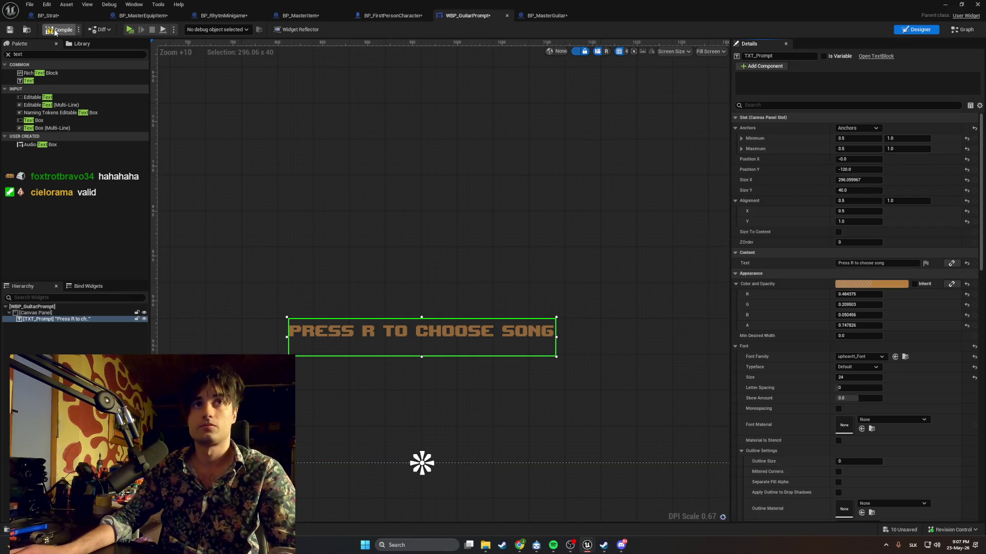
left_click(943, 5)
left_click(190, 29)
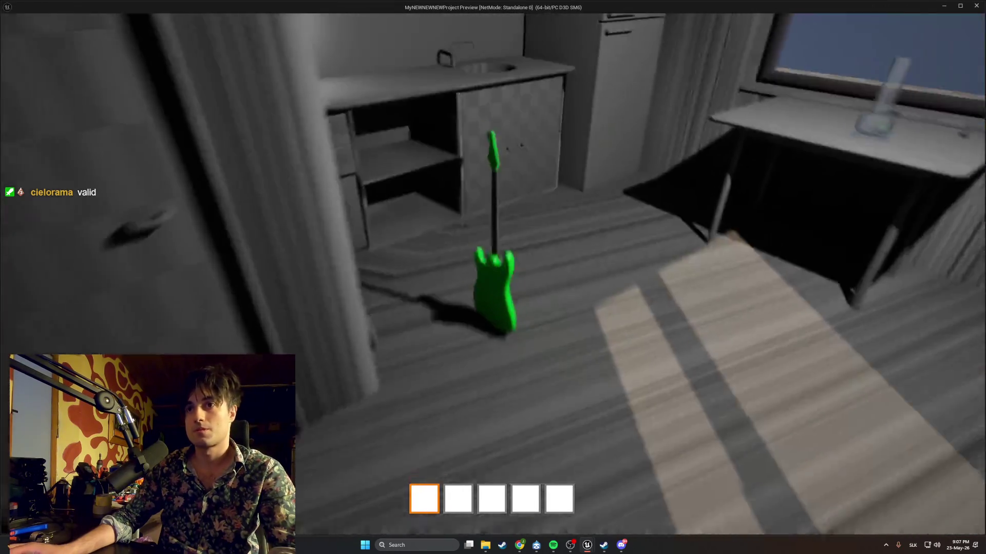
Equip the green guitar in play, check the choose-song prompt, then stop the preview
key("e")
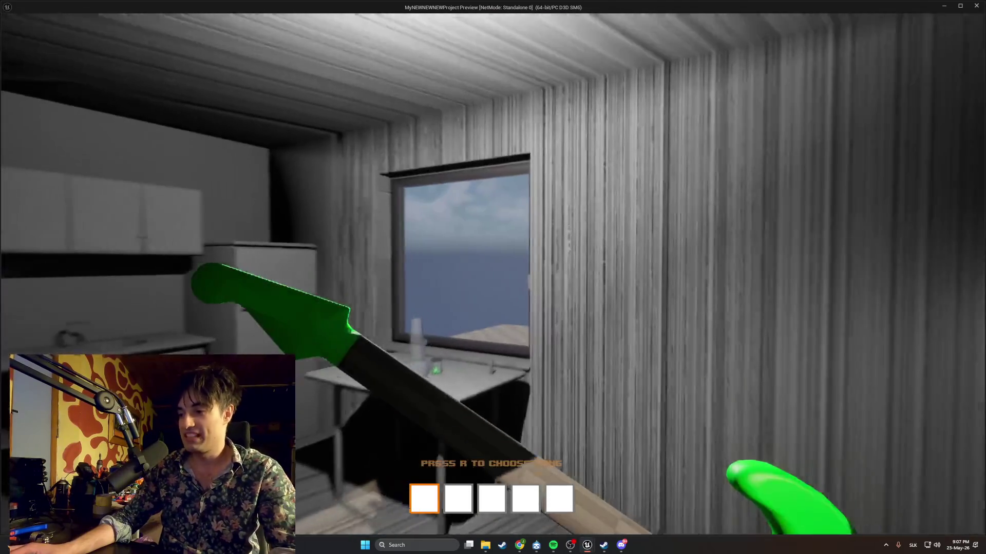
key("Escape")
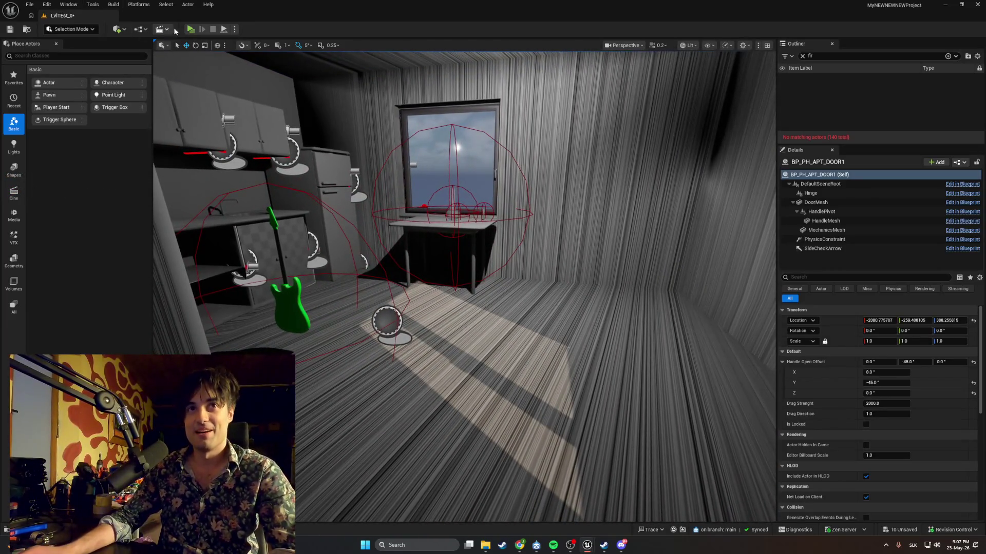
left_click(189, 30)
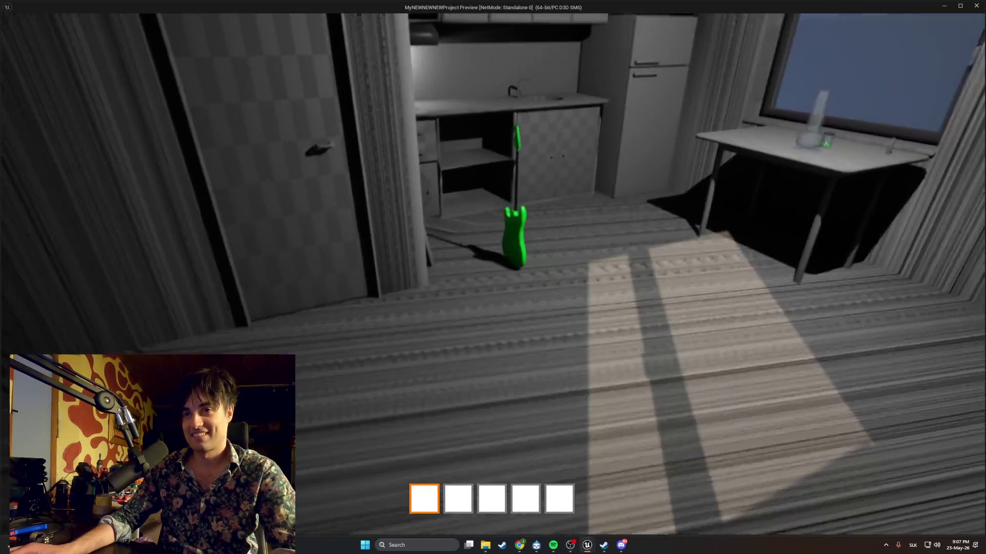
key("w")
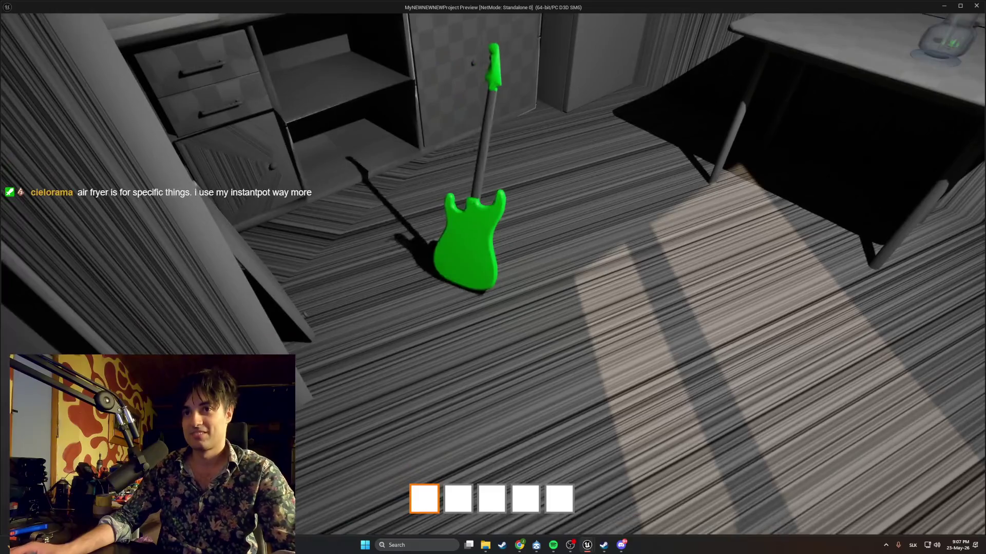
key("e")
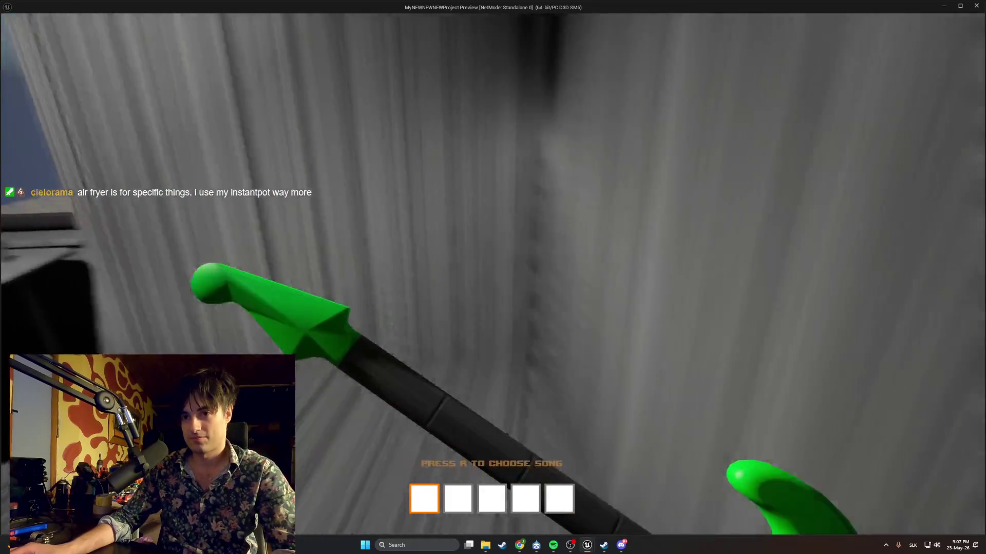
key("w")
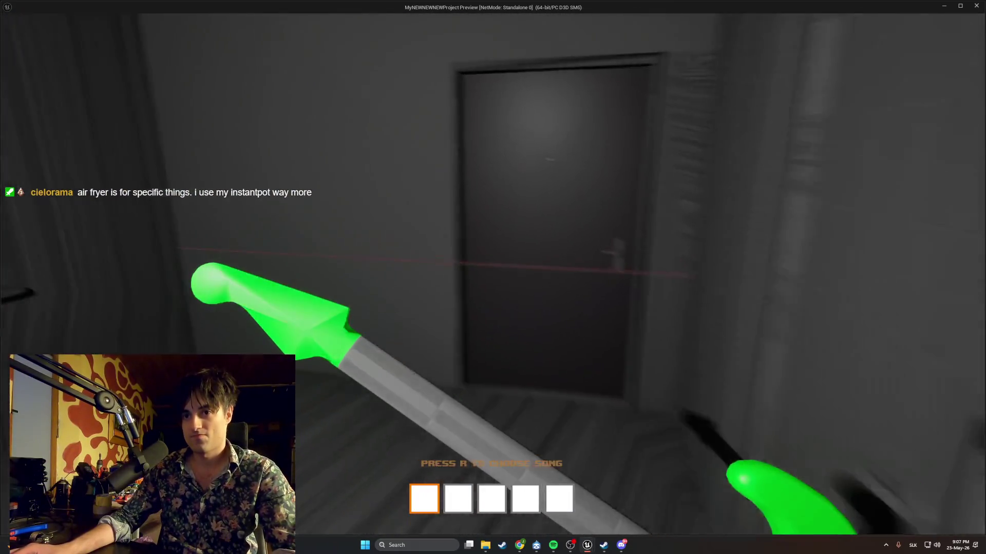
key("w")
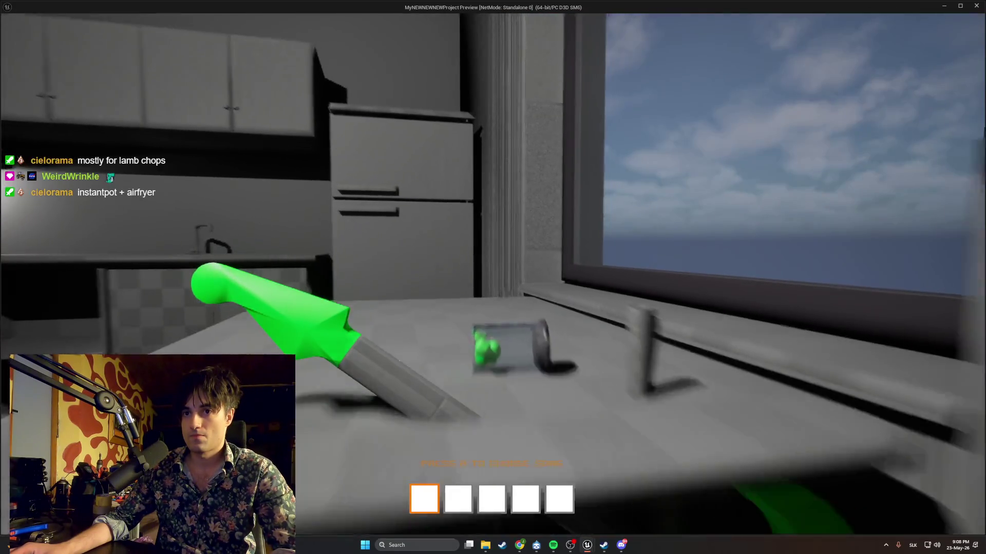
key("s")
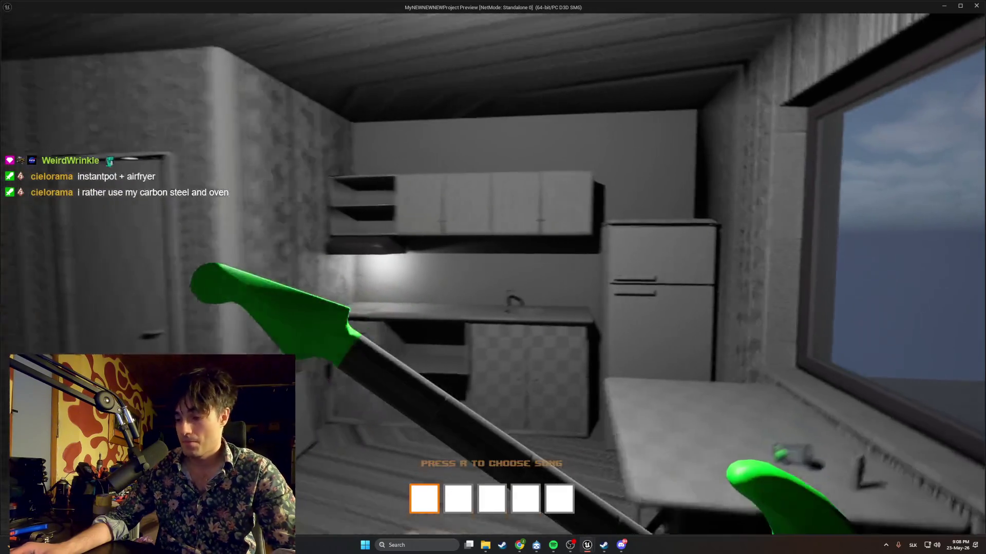
key("w")
key("w")
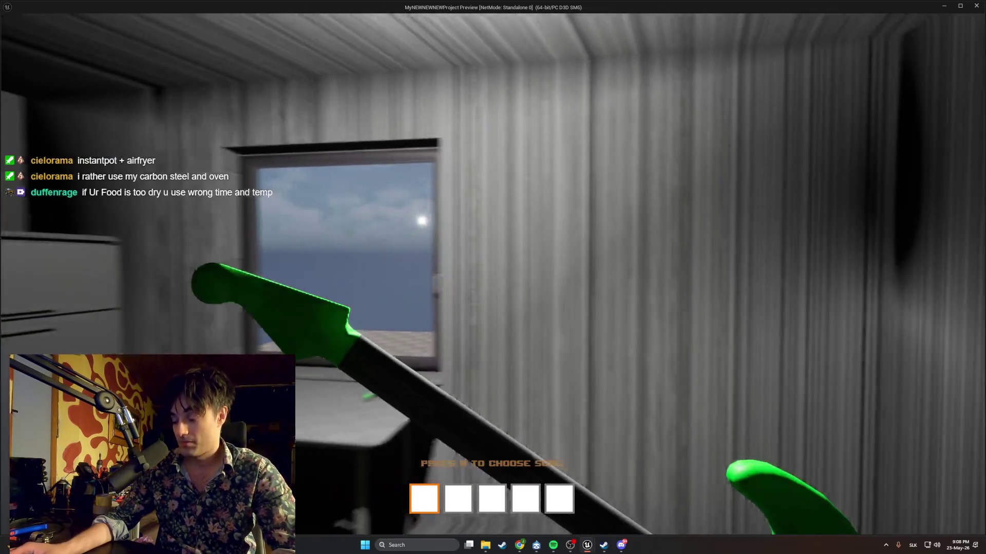
key("Escape")
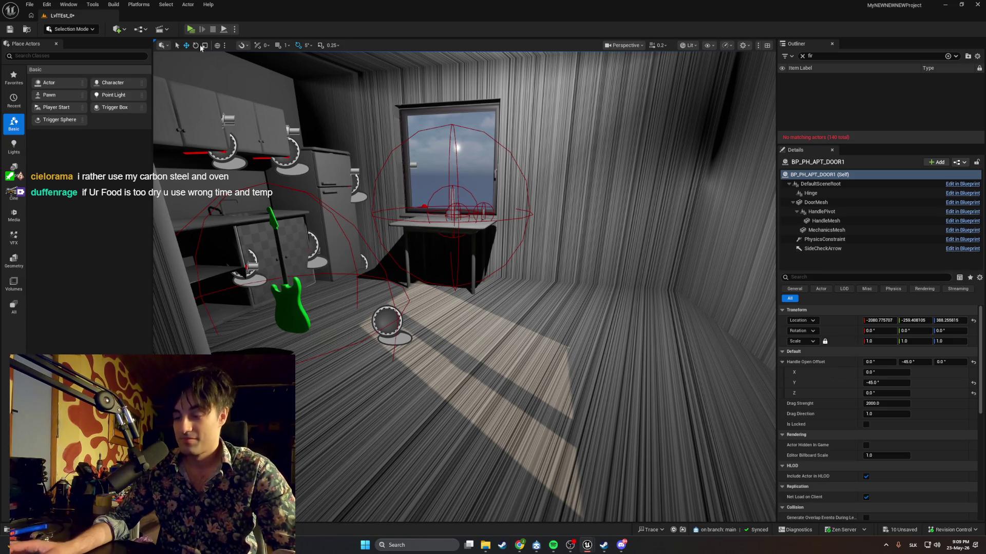
Start the play test, stop it, restart it, and walk toward the desk with the guitar
left_click(187, 31)
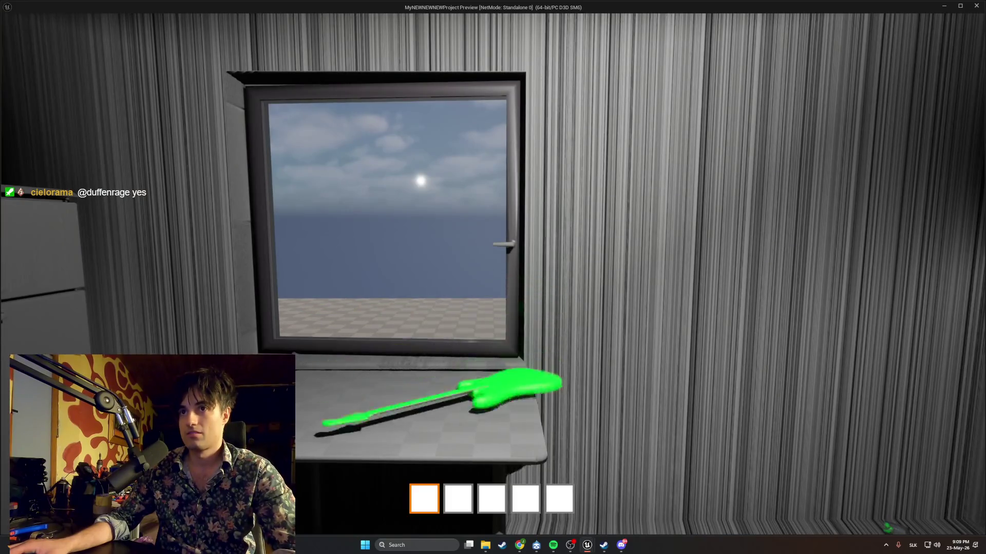
key("Escape")
left_click(189, 30)
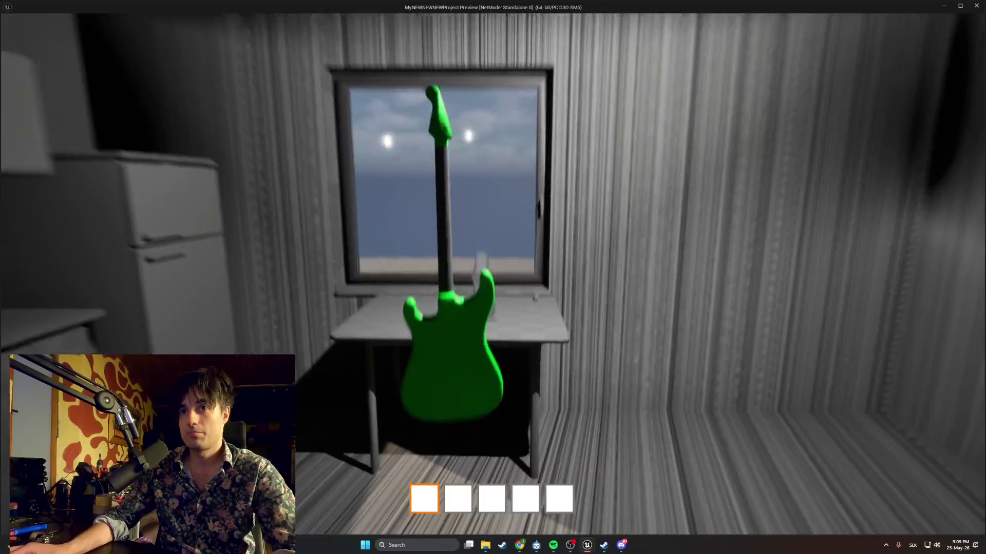
key("w")
key("w")
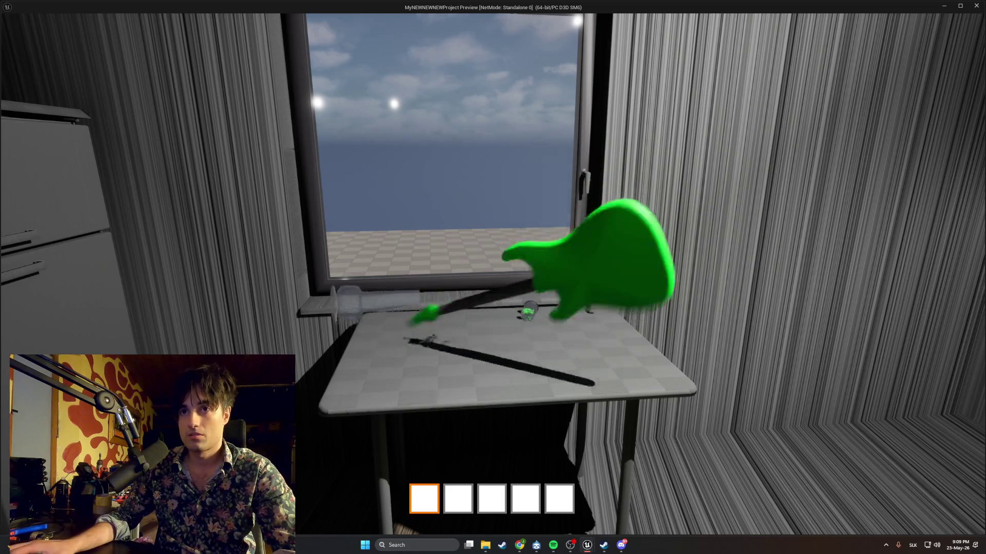
key("w")
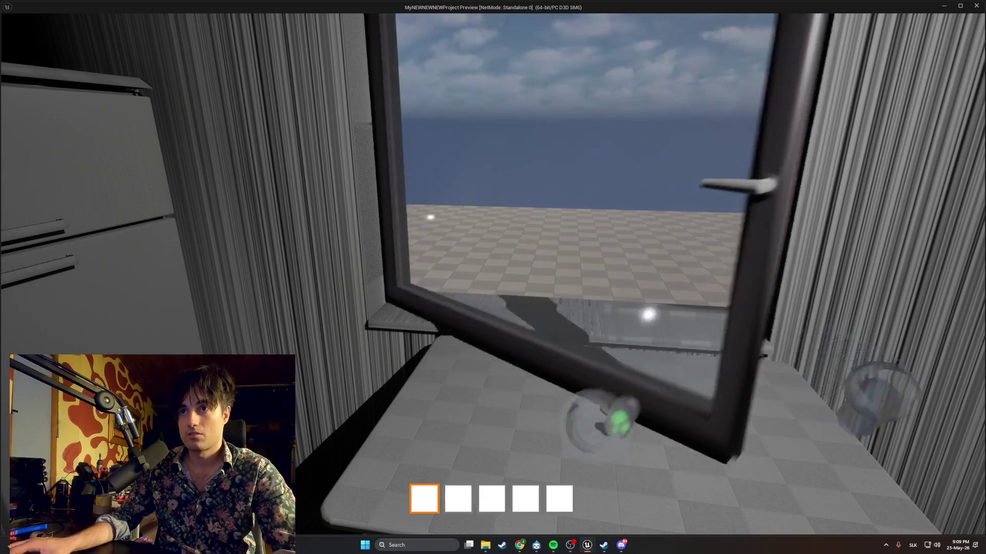
key("s")
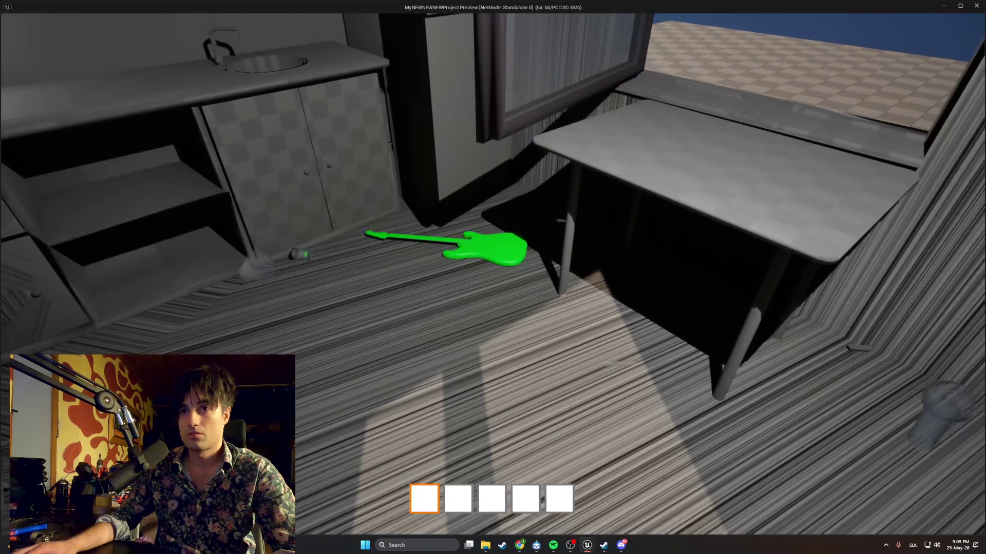
Pick up the guitar, drop it, and equip it again so the choose-song prompt shows
key("e")
key("w")
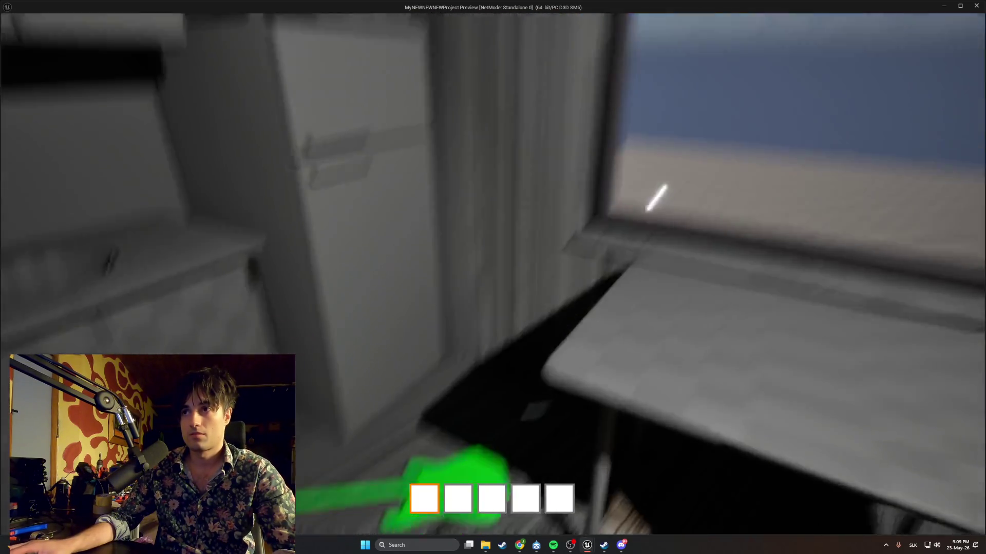
key("e")
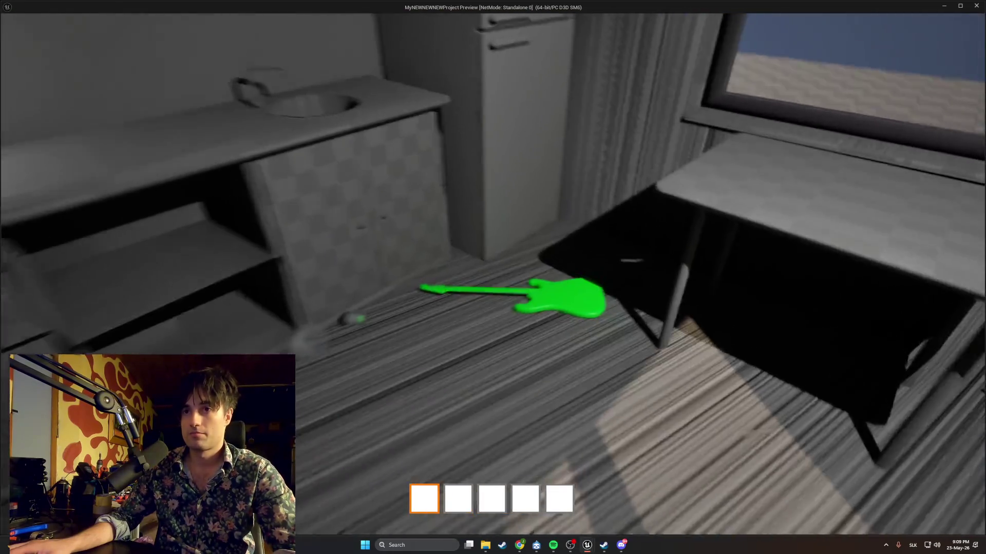
key("e")
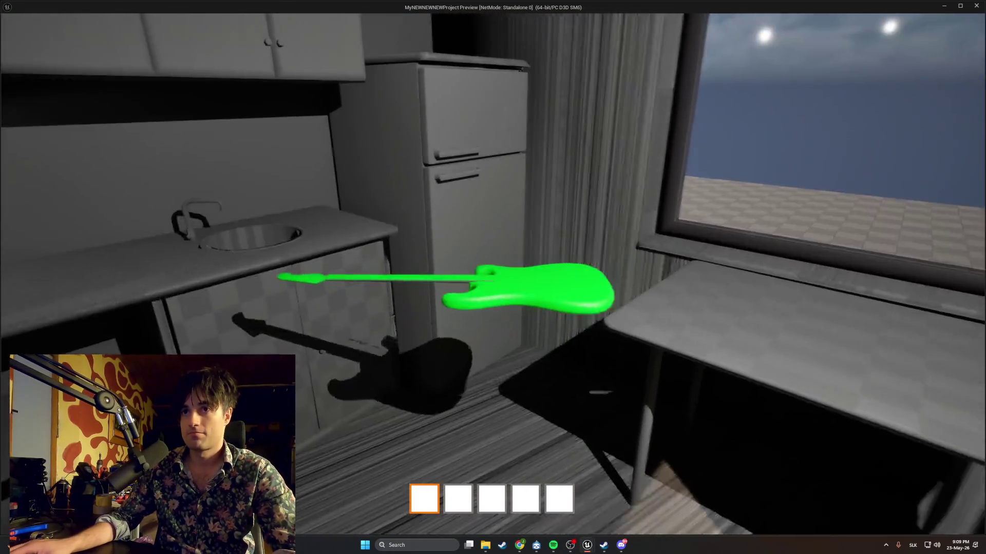
key("w")
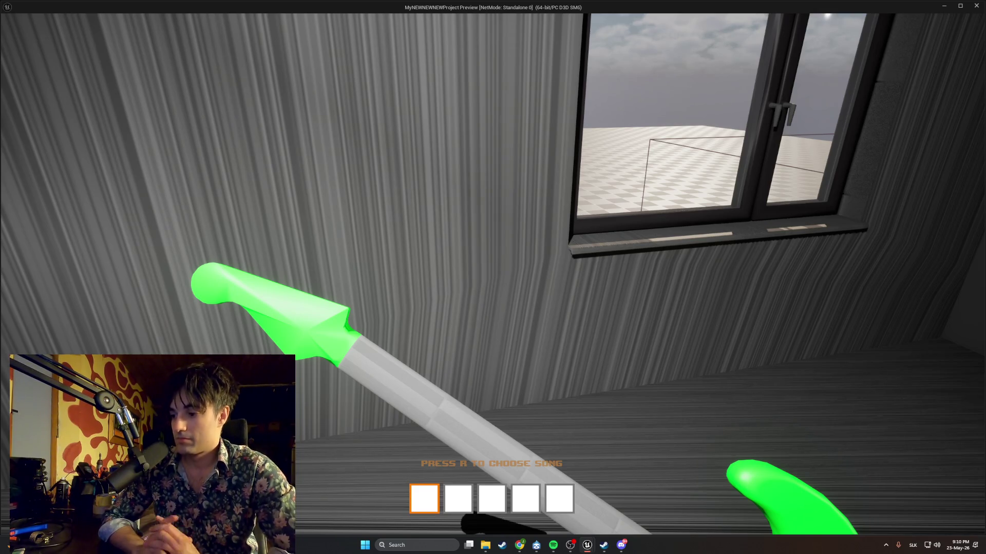
Walk through the doorways and the window room to the kitchen fridge
key("w")
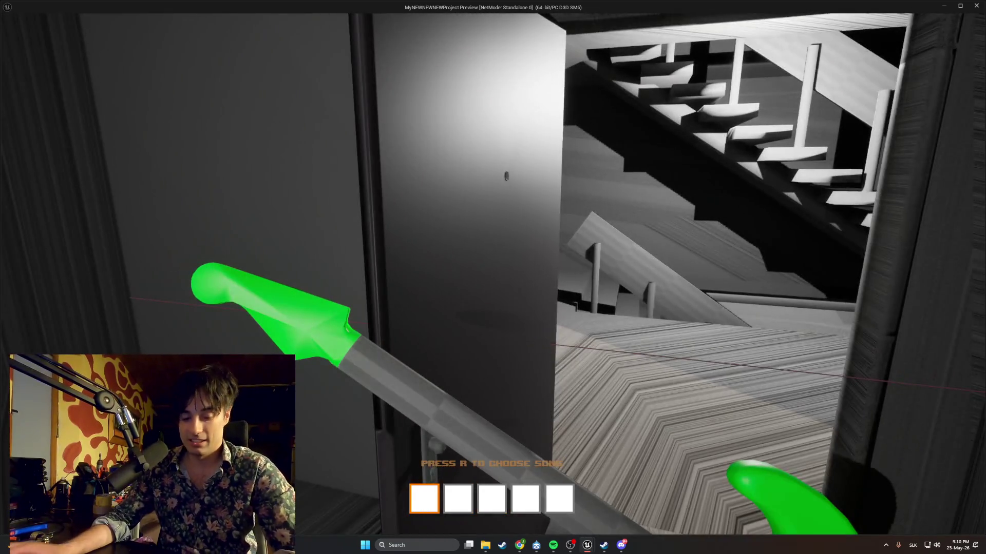
key("w")
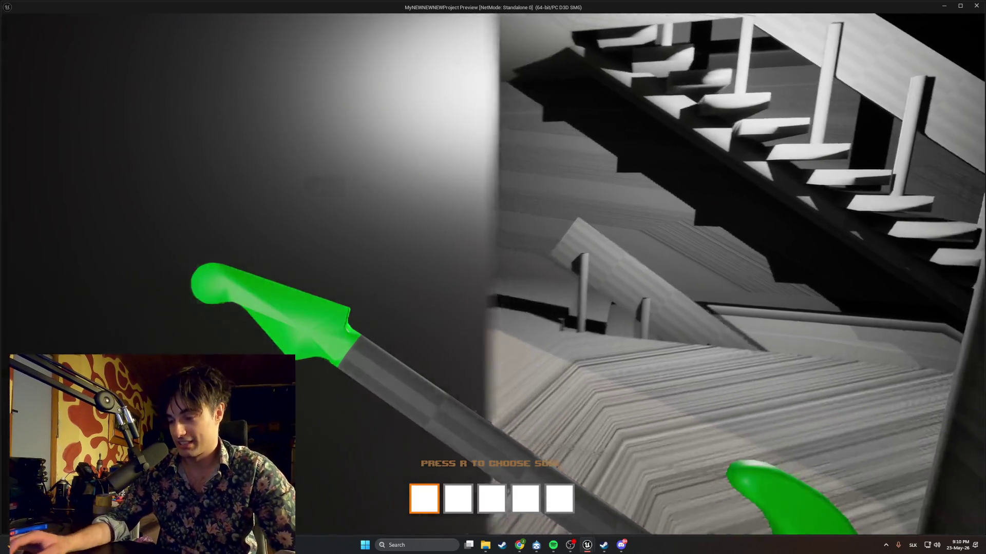
key("w")
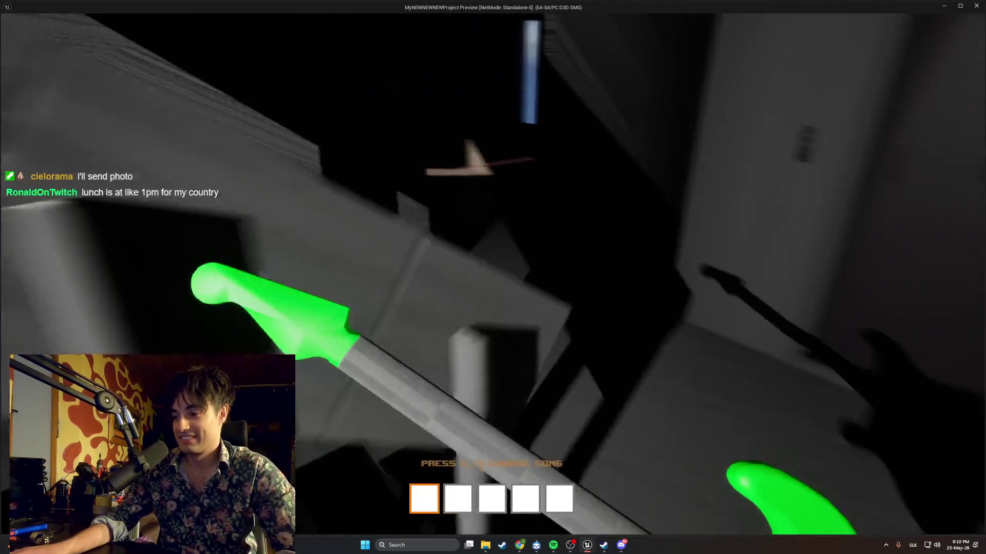
key("w")
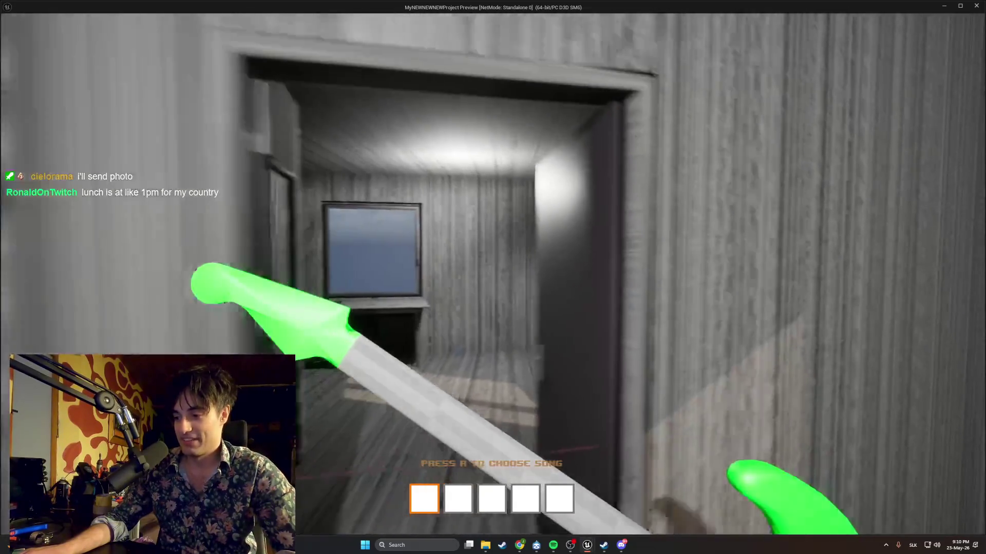
key("w")
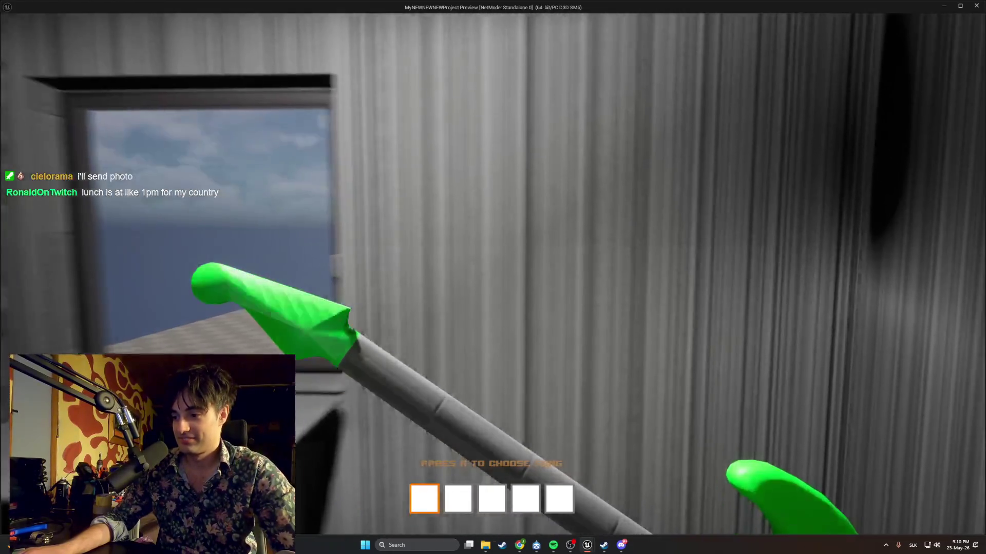
key("w")
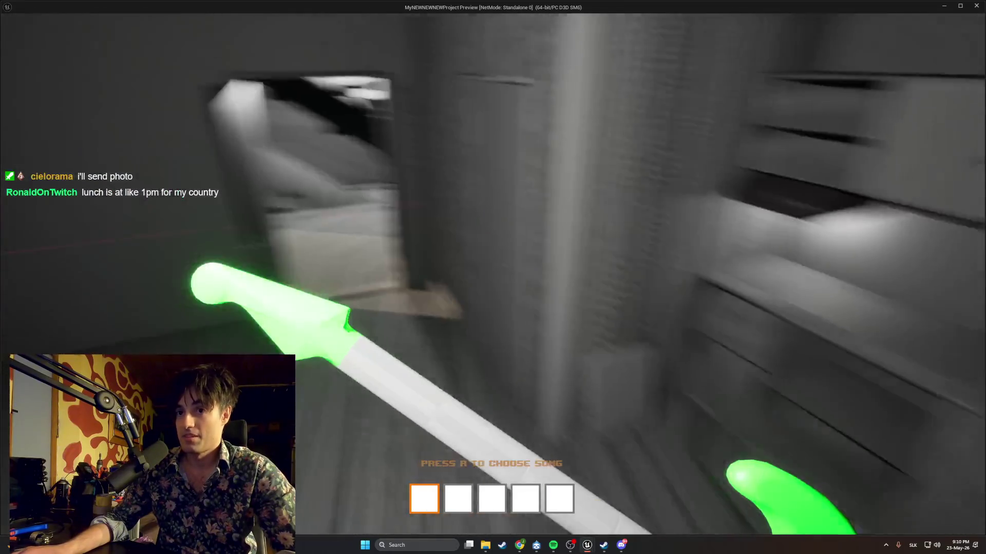
key("e")
key("w")
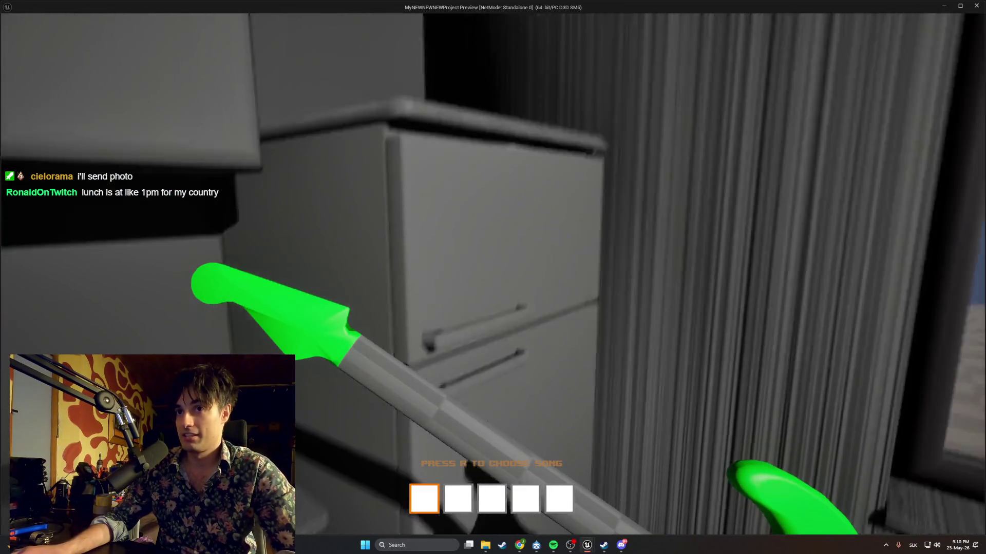
Walk to the doorway and under the staircase, then end the play session
key("w")
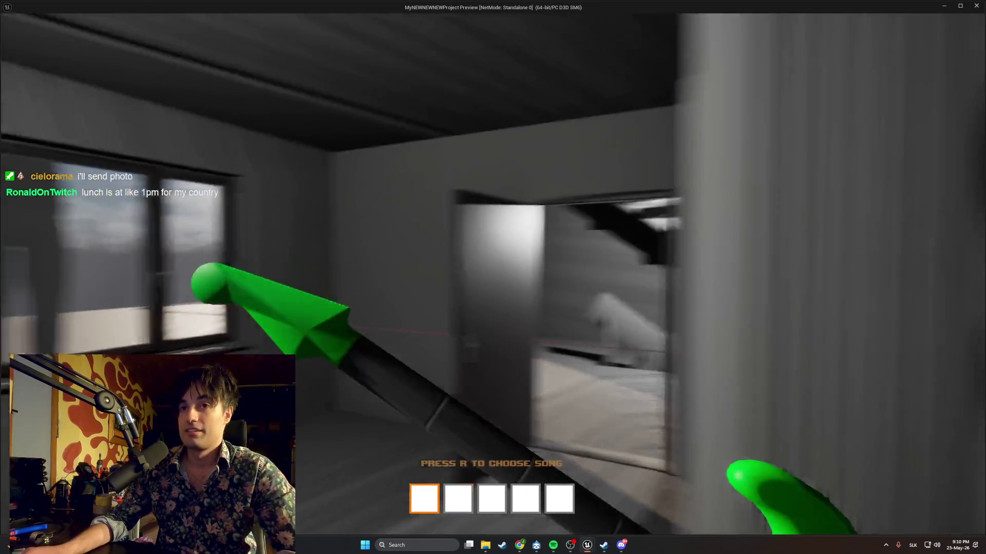
key("w")
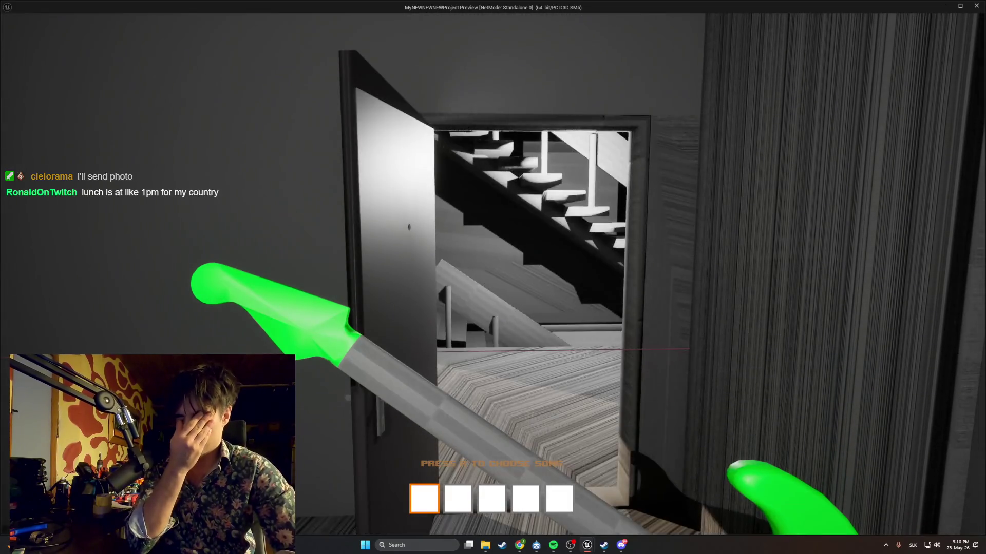
key("w")
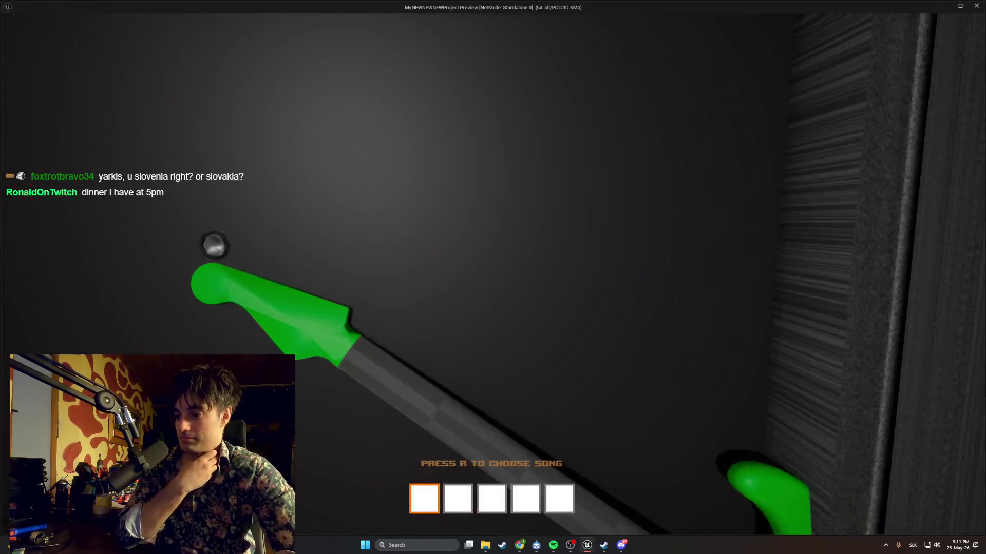
key("w")
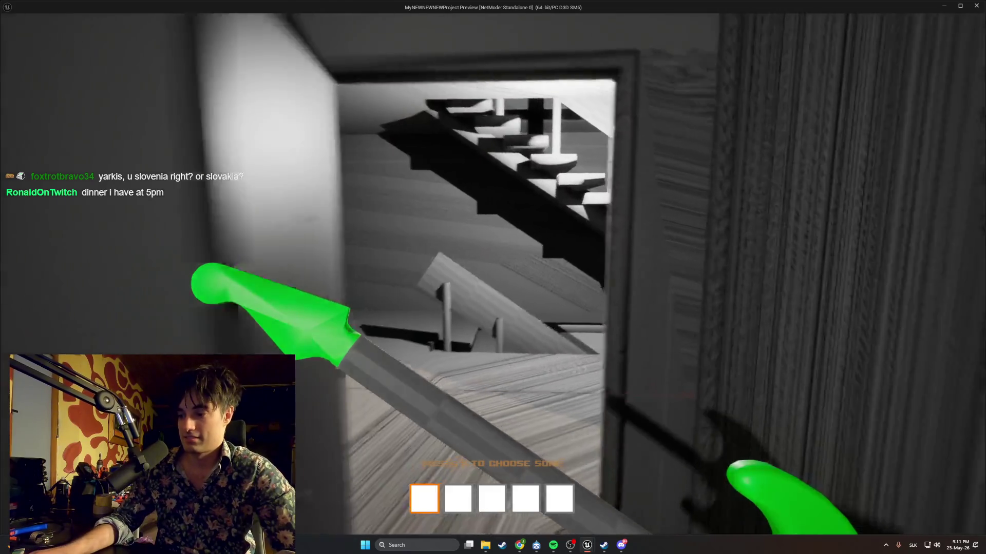
key("w")
key("w")
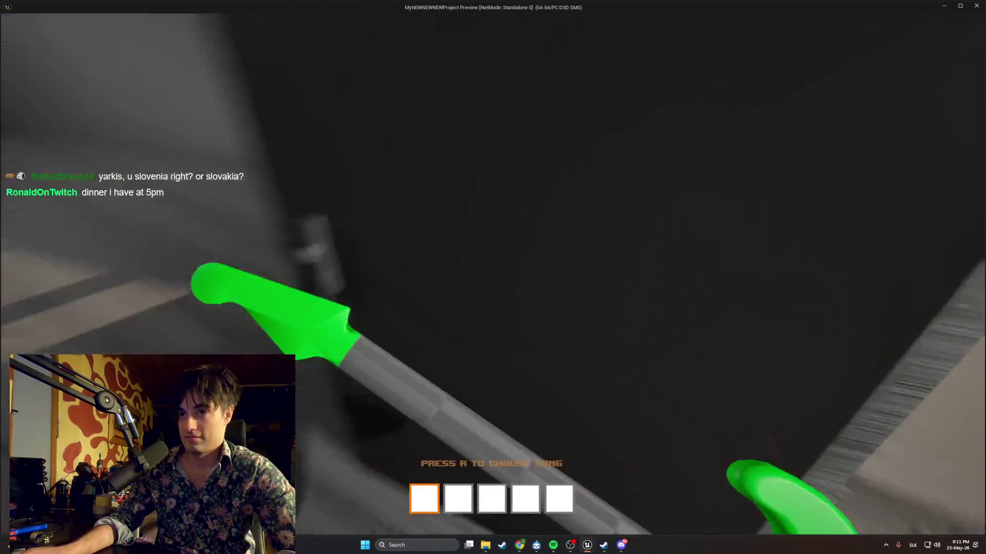
key("w")
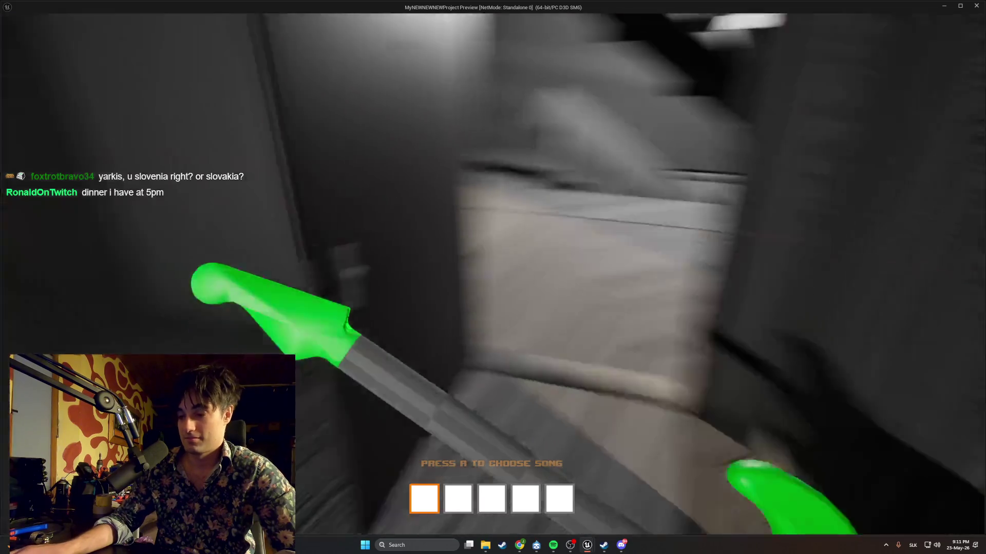
key("w")
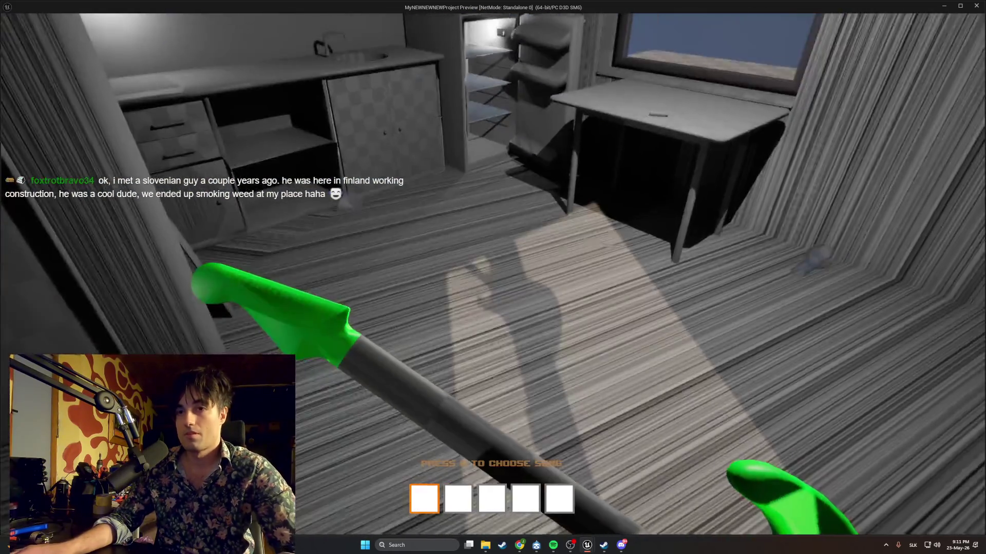
key("Escape")
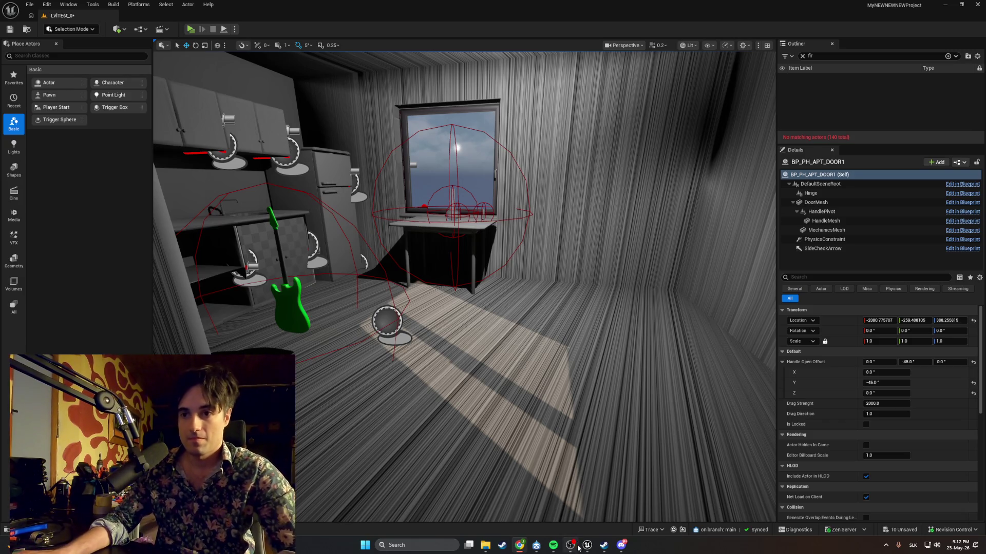
Set the WBP_GuitarPrompt text colour to bright orange FF9000 at about 0.48 alpha
mouse_move(595, 543)
left_click(615, 529)
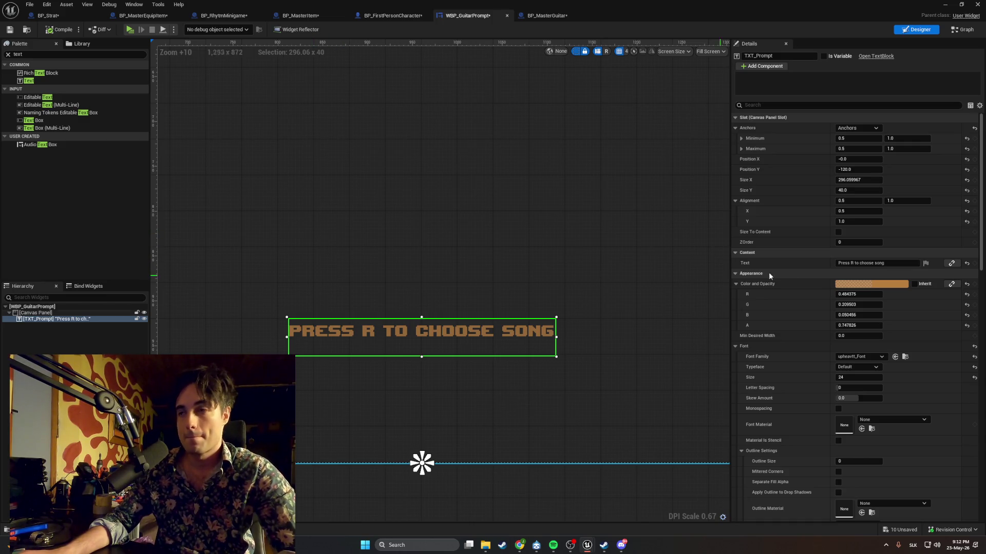
left_click(887, 286)
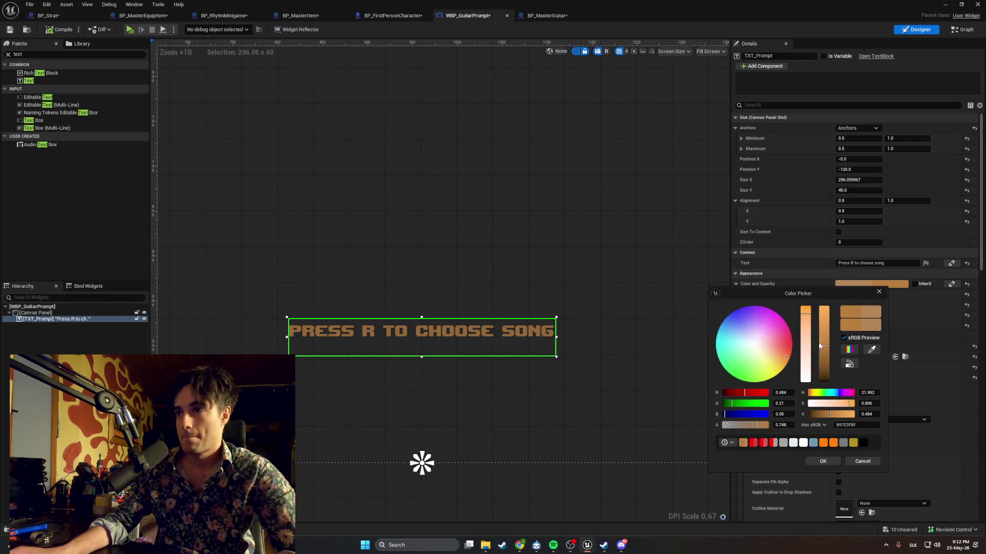
mouse_move(824, 347)
left_mouse_down()
mouse_move(825, 319)
mouse_move(826, 335)
left_mouse_up()
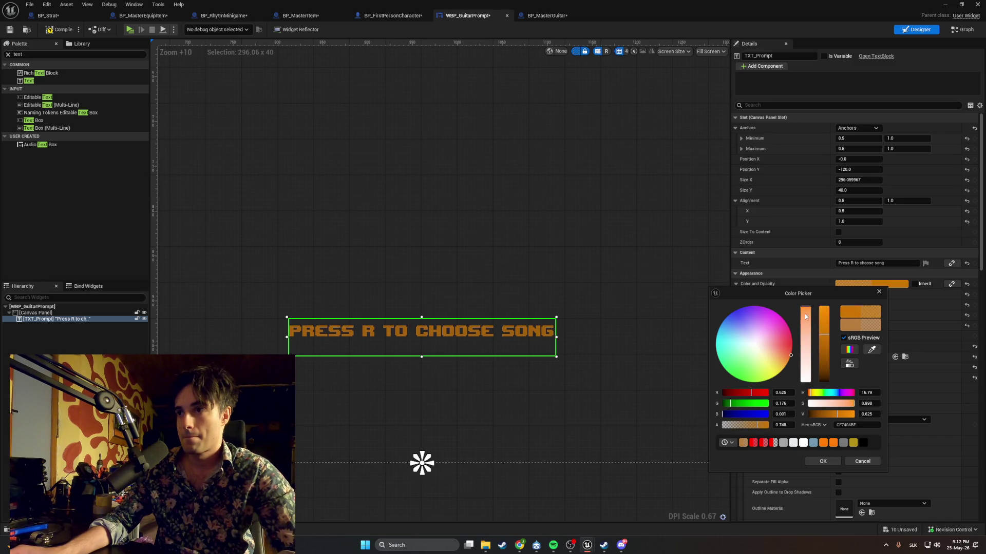
mouse_move(806, 317)
left_mouse_down()
mouse_move(805, 381)
mouse_move(812, 258)
left_mouse_up()
mouse_move(825, 341)
left_mouse_down()
mouse_move(825, 380)
mouse_move(830, 284)
left_mouse_up()
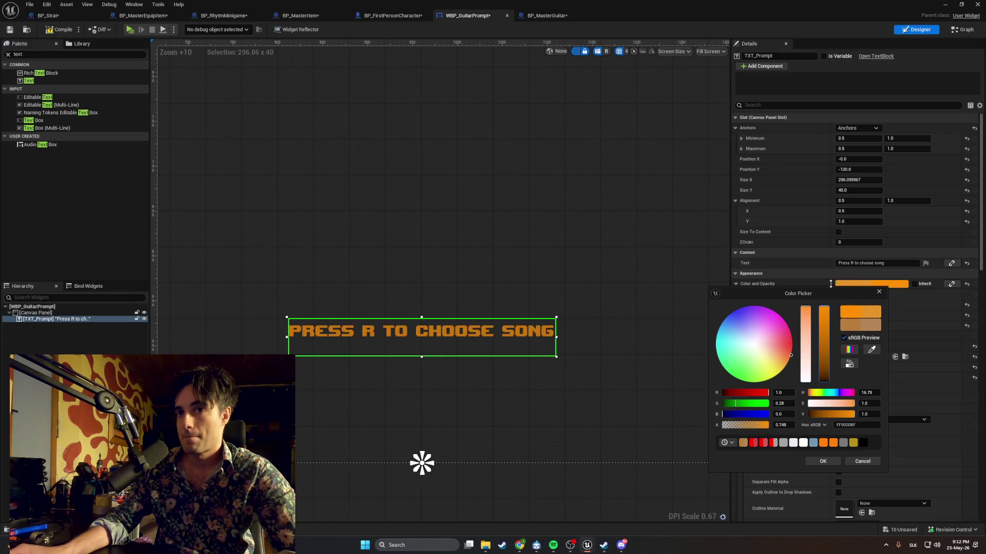
mouse_move(829, 319)
left_mouse_down()
mouse_move(825, 329)
mouse_move(824, 307)
left_mouse_up()
left_click_drag(751, 426, 744, 422)
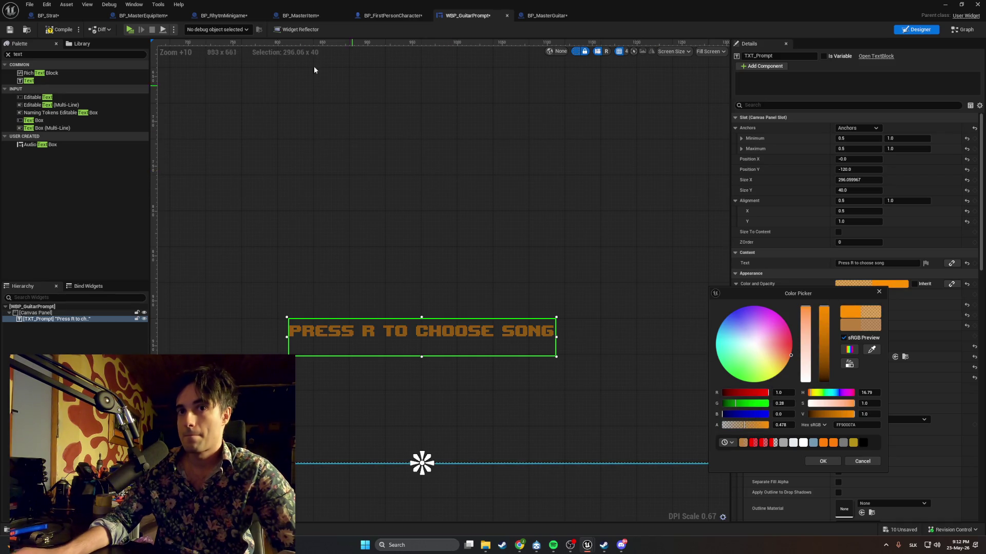
key("Return")
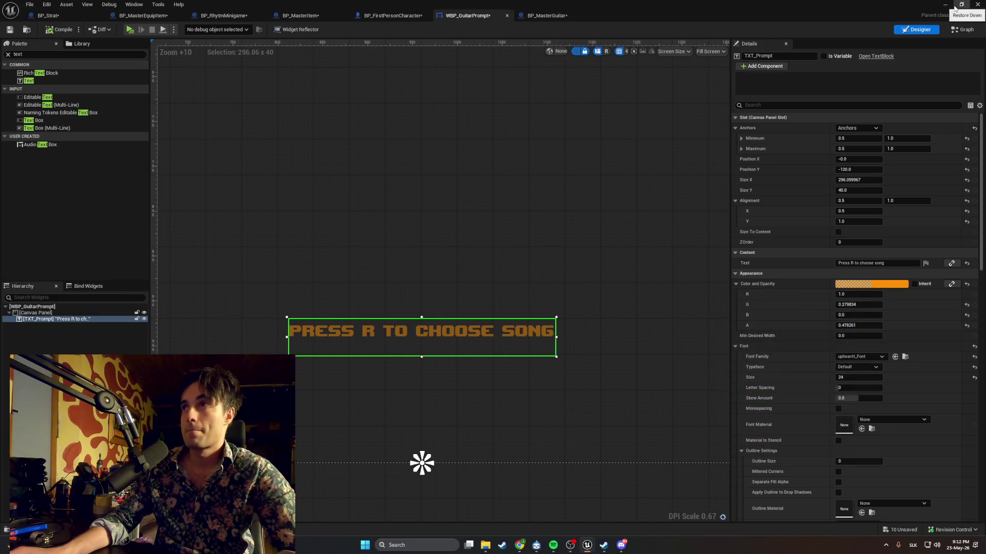
left_click(961, 4)
Play-test picking up the guitar to view the orange prompt, then maximize WBP_GuitarPrompt
left_click(348, 68)
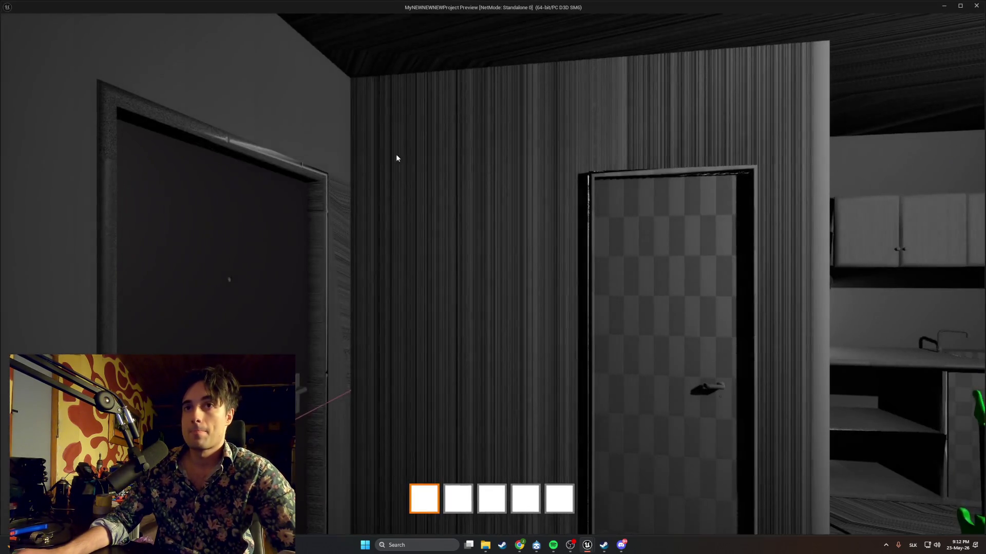
key("e")
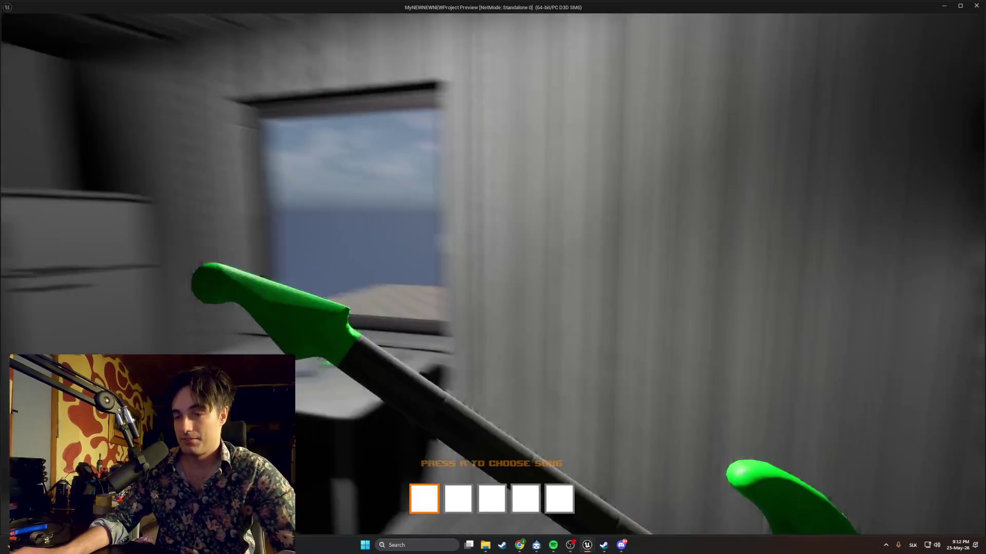
key("Escape")
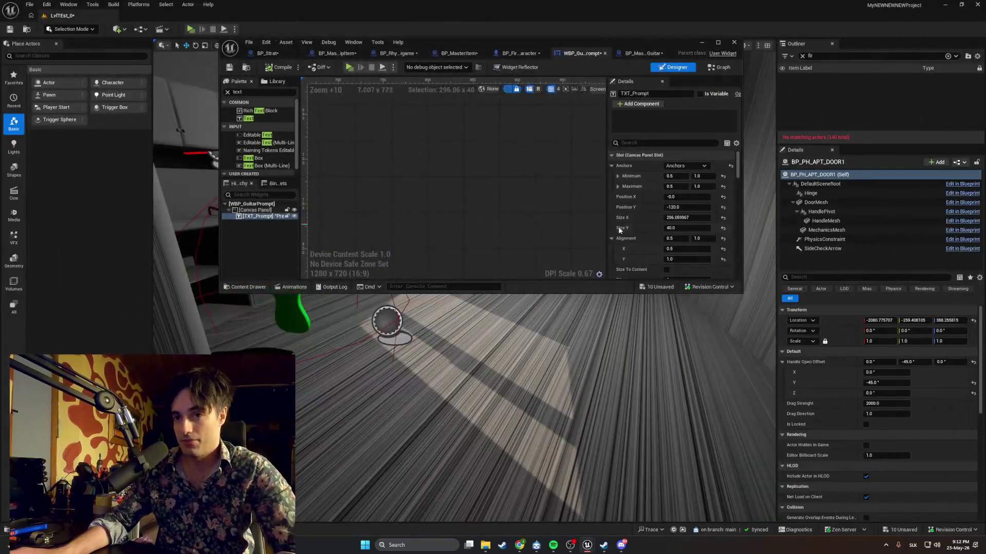
left_click(718, 43)
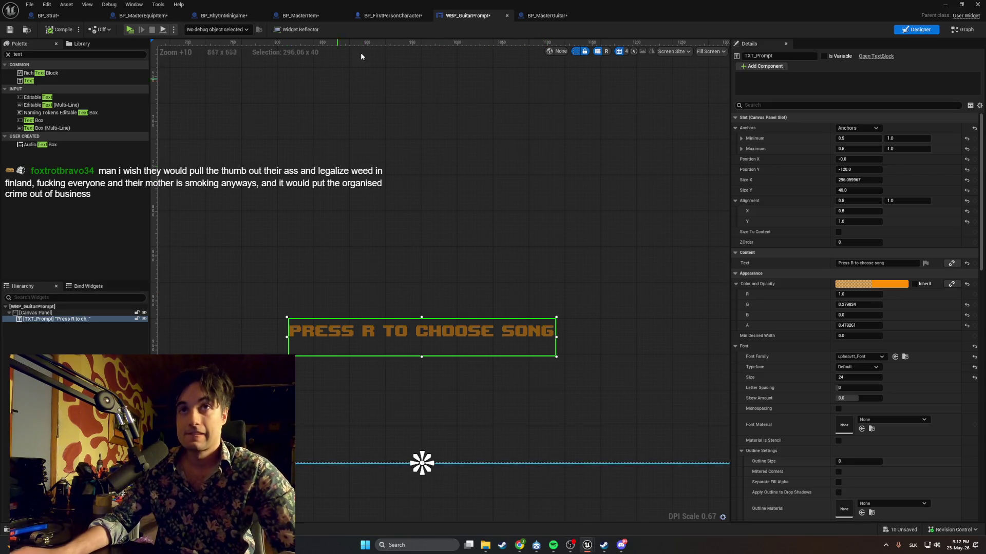
Rename BP_FirstPersonCharacter's EquipedGuitar variable to EquippedGuitar, then switch to BP_MasterGuitar
left_click(390, 16)
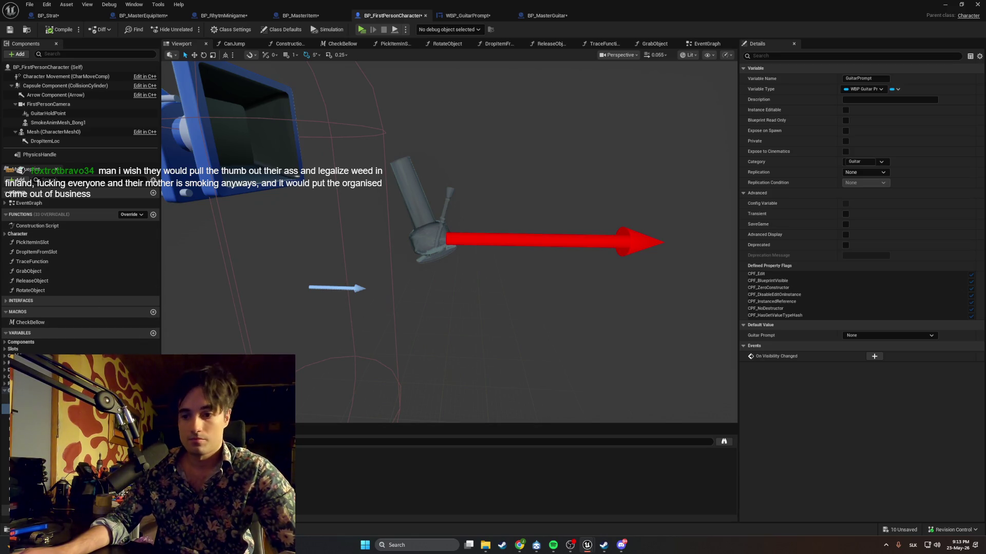
left_click(31, 400)
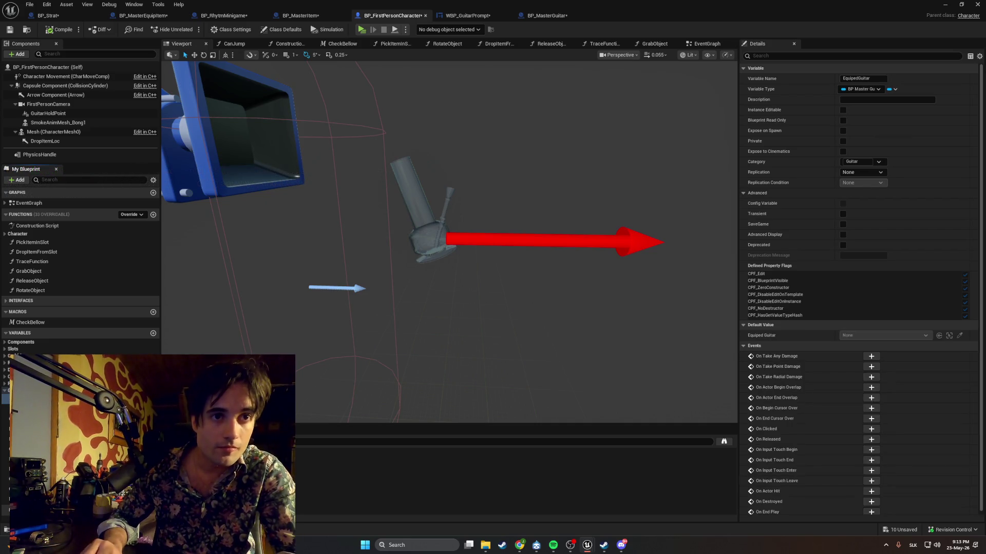
key("Return")
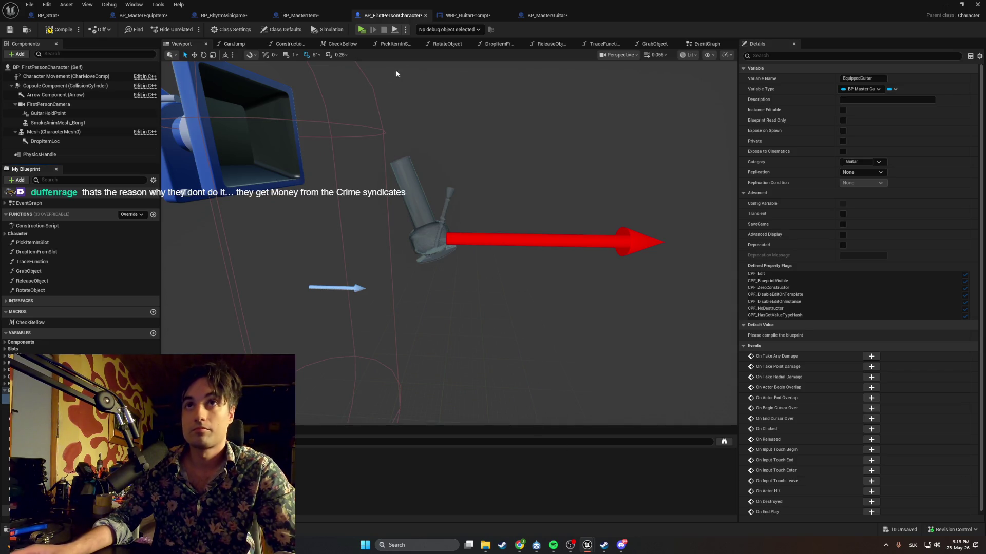
left_click(531, 15)
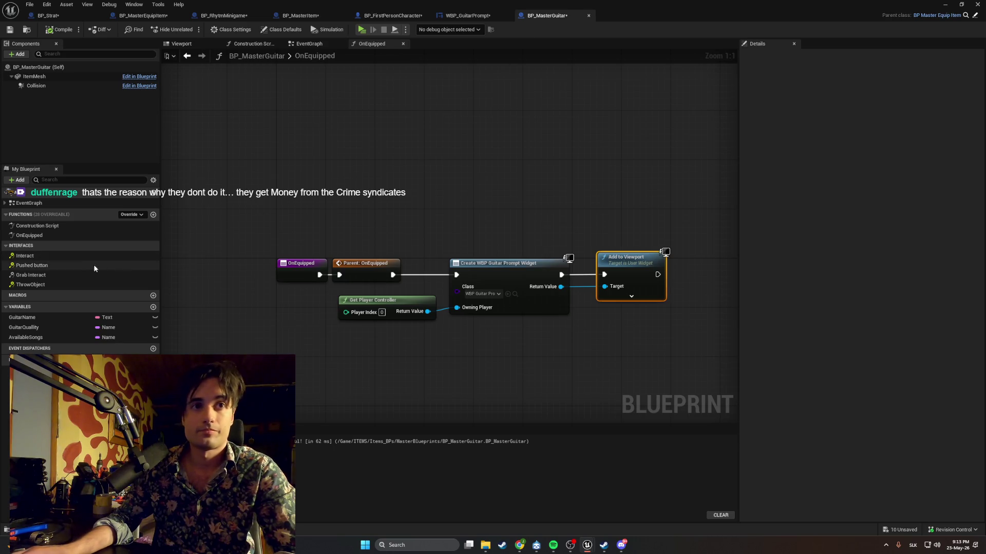
Open the OnEquipped graph and pan it to make room after Add to Viewport
double_click(68, 235)
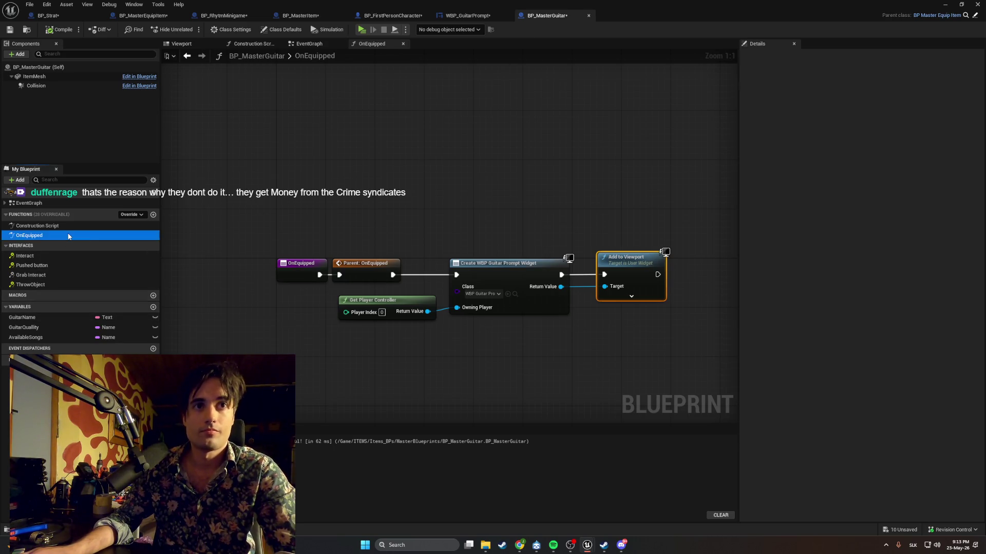
left_click_drag(214, 270, 178, 267)
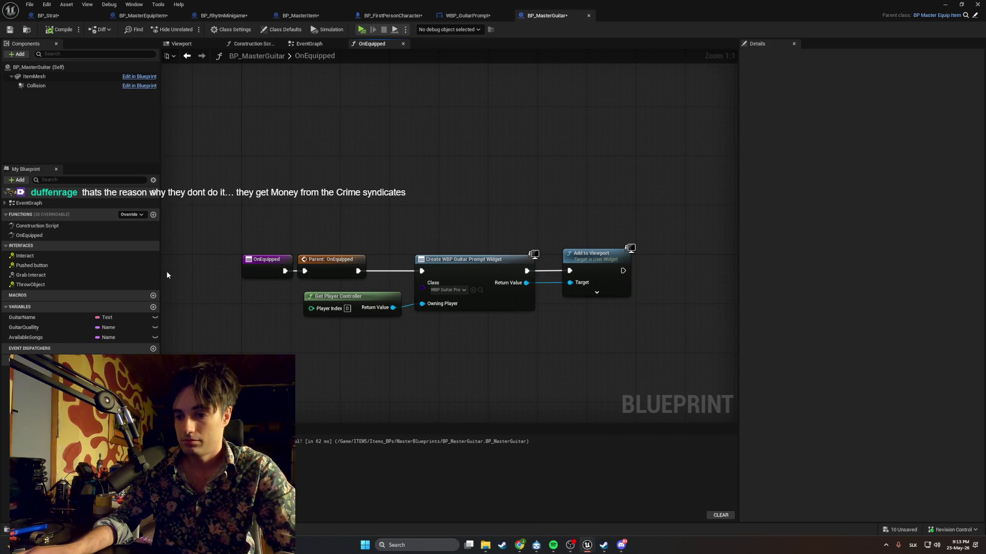
mouse_move(326, 335)
left_mouse_down()
mouse_move(269, 344)
mouse_move(162, 338)
left_mouse_up()
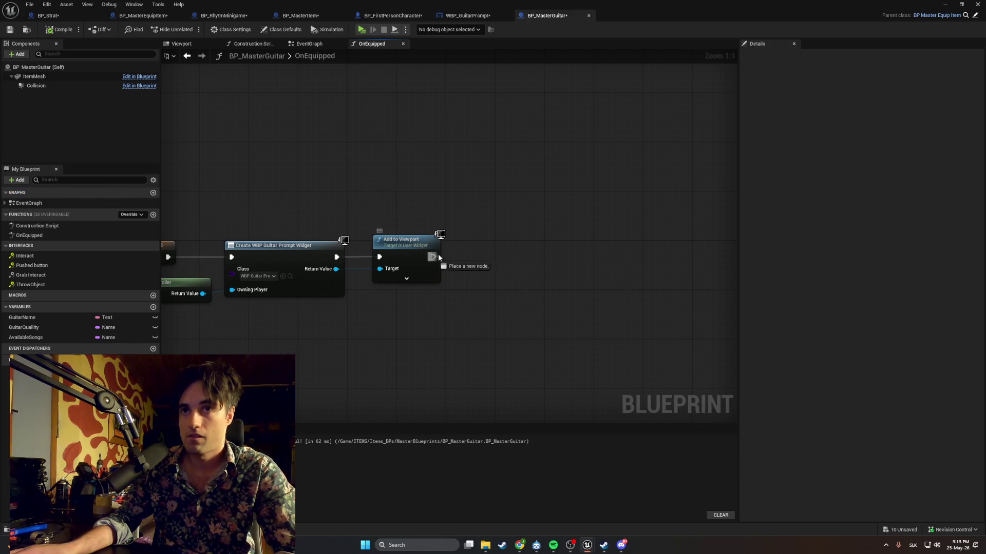
left_click_drag(433, 257, 517, 260)
type("get e")
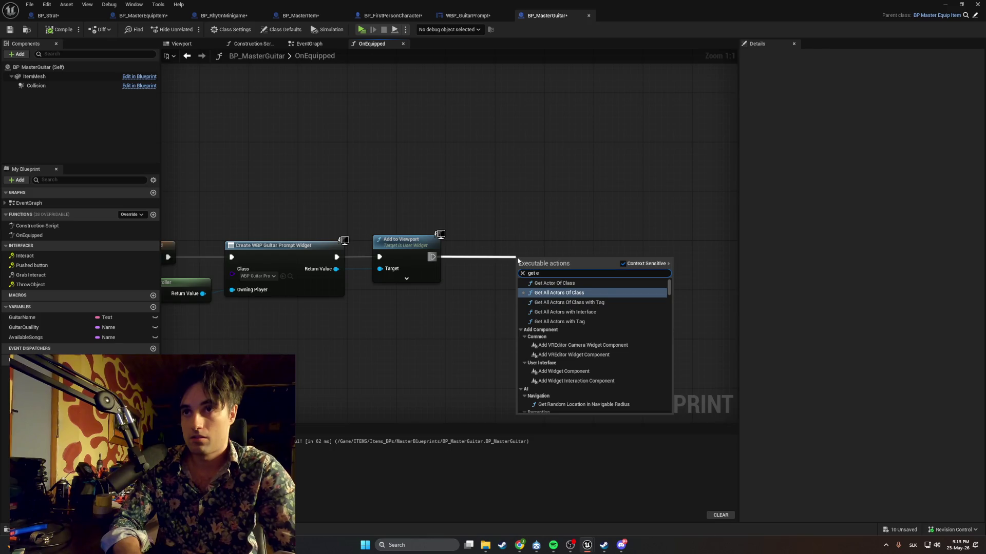
type("qui")
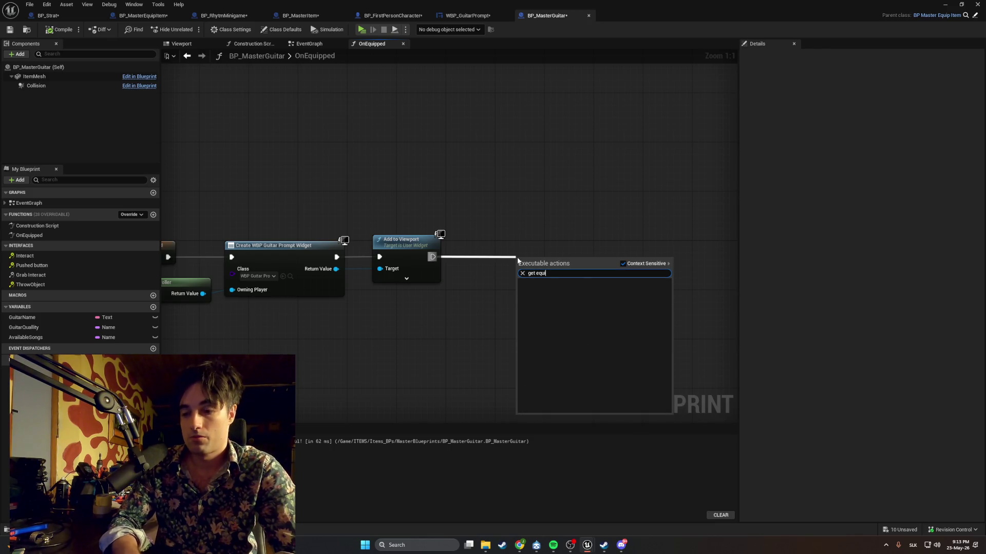
left_click(528, 248)
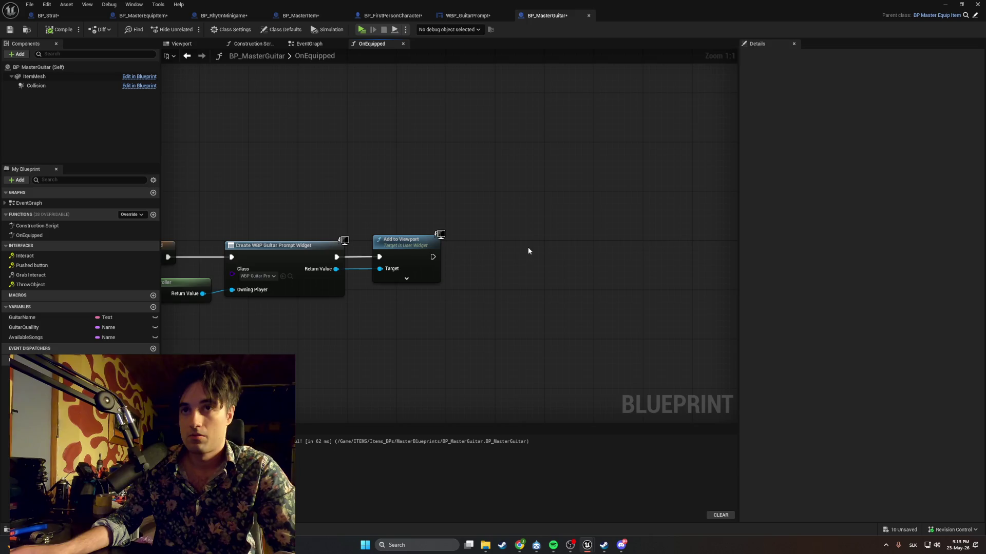
Search 'Equipp' in the action menu and add a Get Equipped Owner node
right_click(528, 250)
type("get")
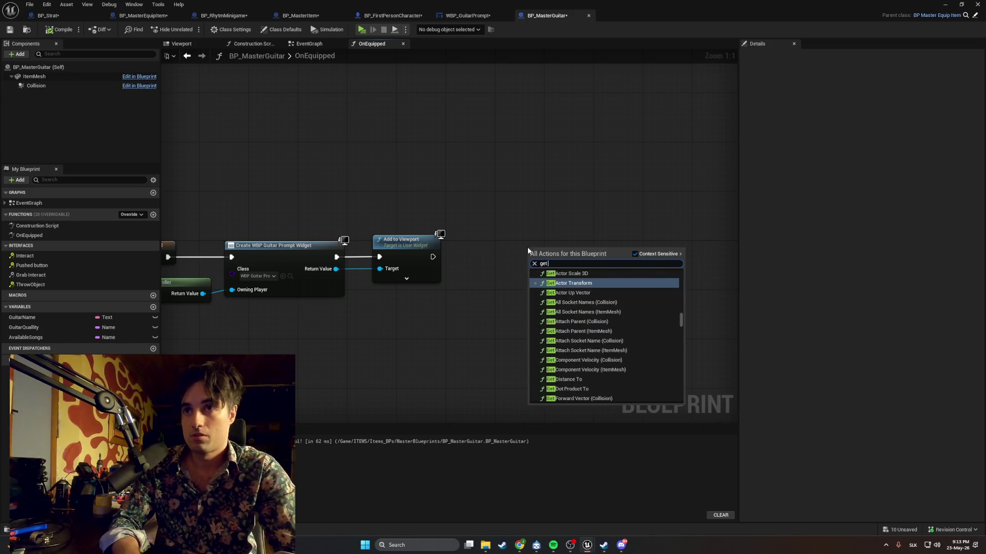
left_click(516, 242)
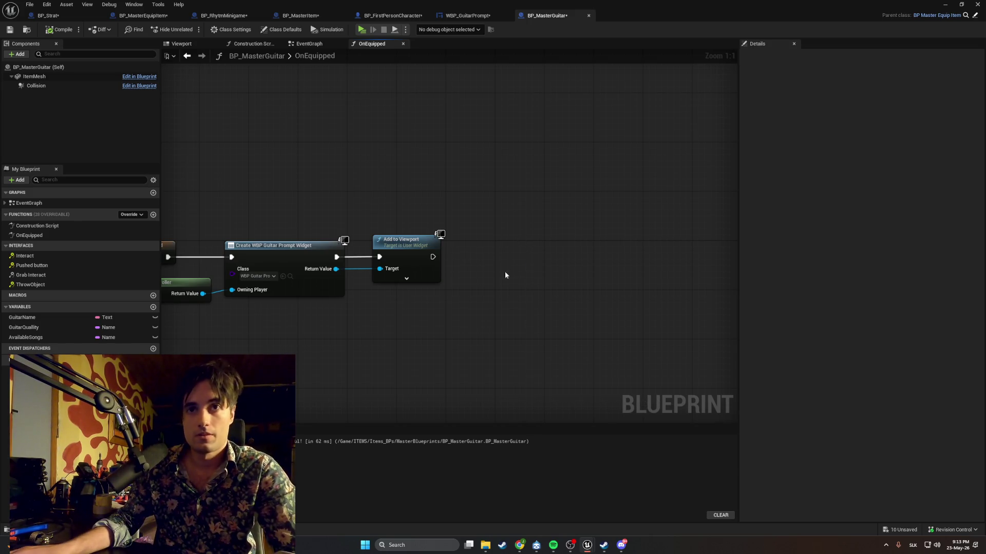
right_click(502, 304)
type("E")
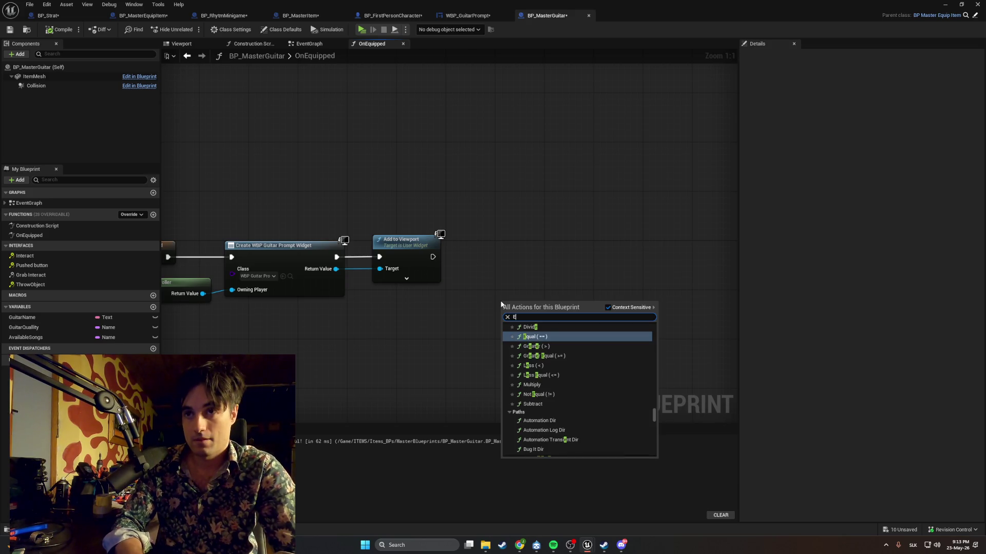
type("quipp")
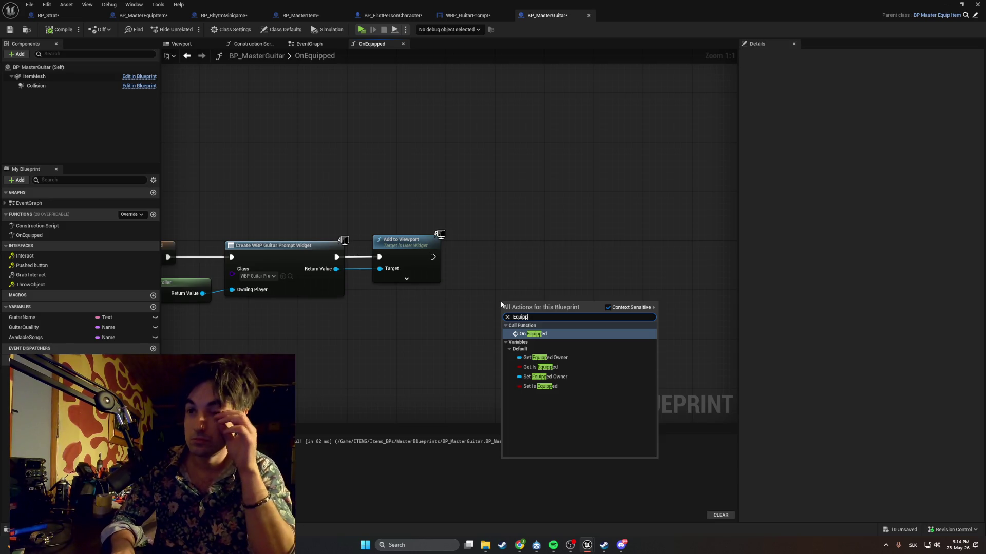
key("Down")
key("Down")
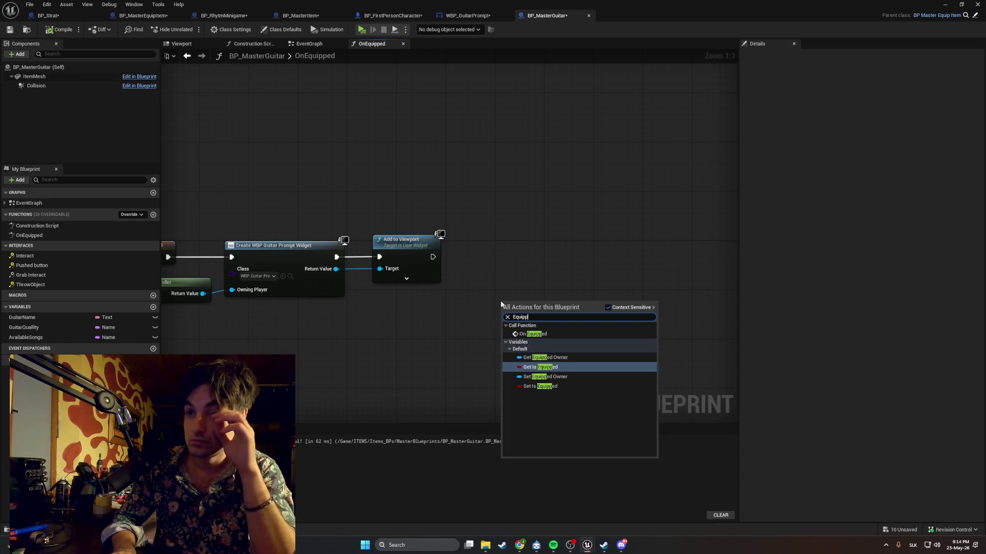
key("Up")
key("Return")
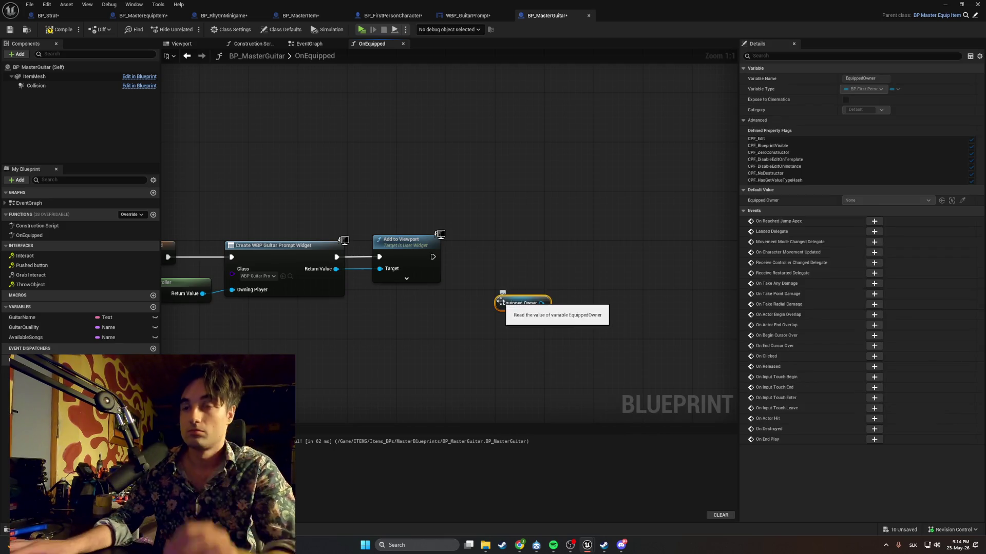
Add a Cast To BP_FirstPersonCharacter node fed by Equipped Owner
mouse_move(509, 309)
left_mouse_down()
mouse_move(454, 308)
mouse_move(547, 284)
left_mouse_up()
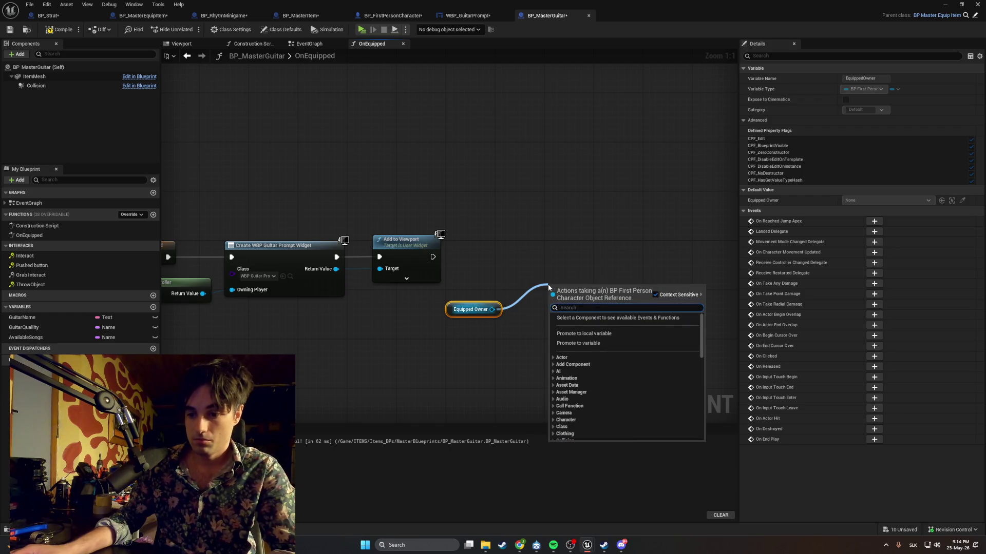
type("cas t to")
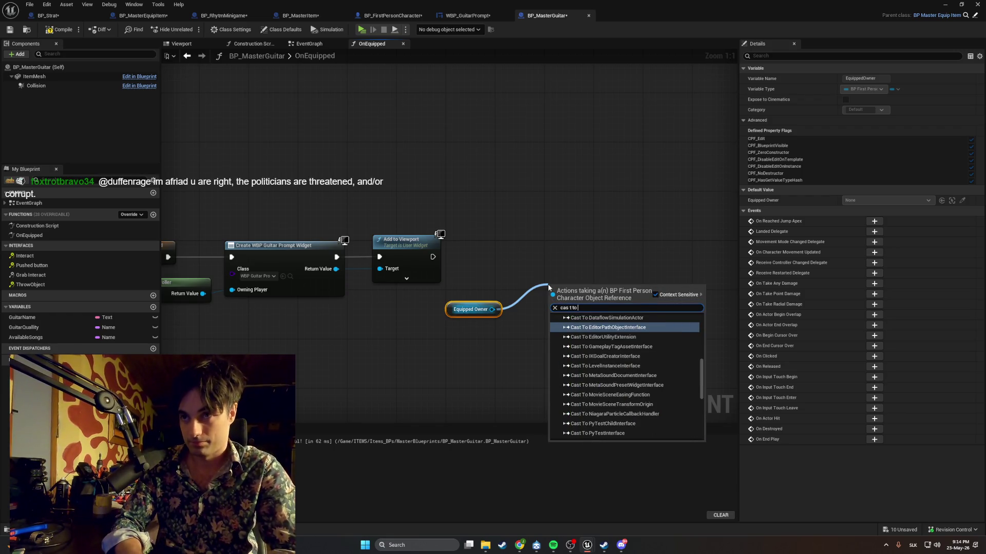
type(" V")
key("BackSpace")
type("BP%")
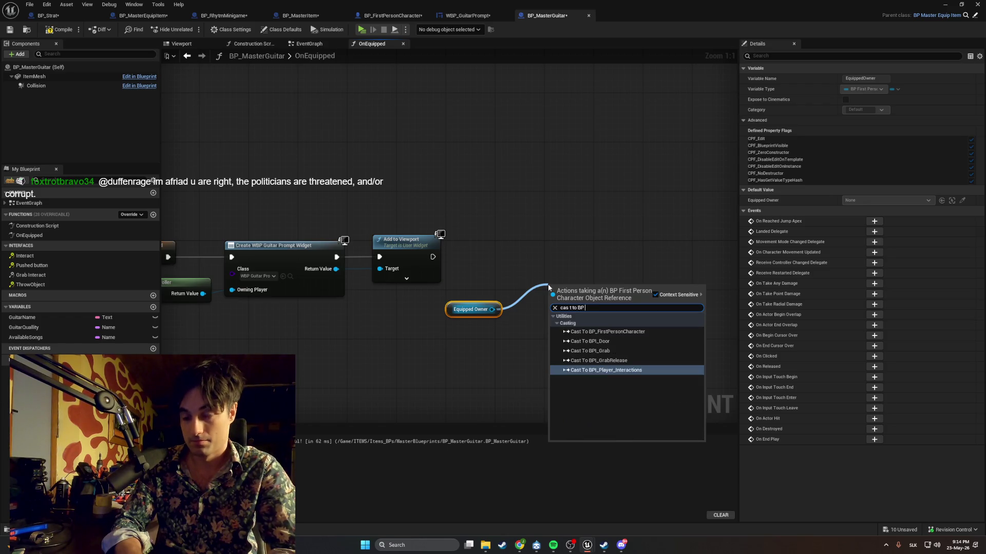
key("BackSpace")
type("%")
key("BackSpace")
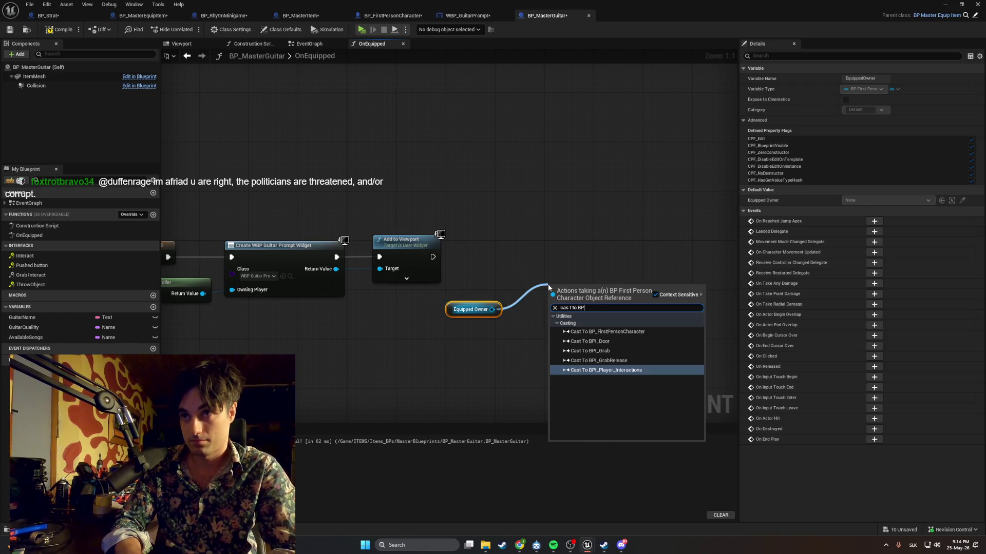
type("%")
key("BackSpace")
key("alt+shift")
type("_")
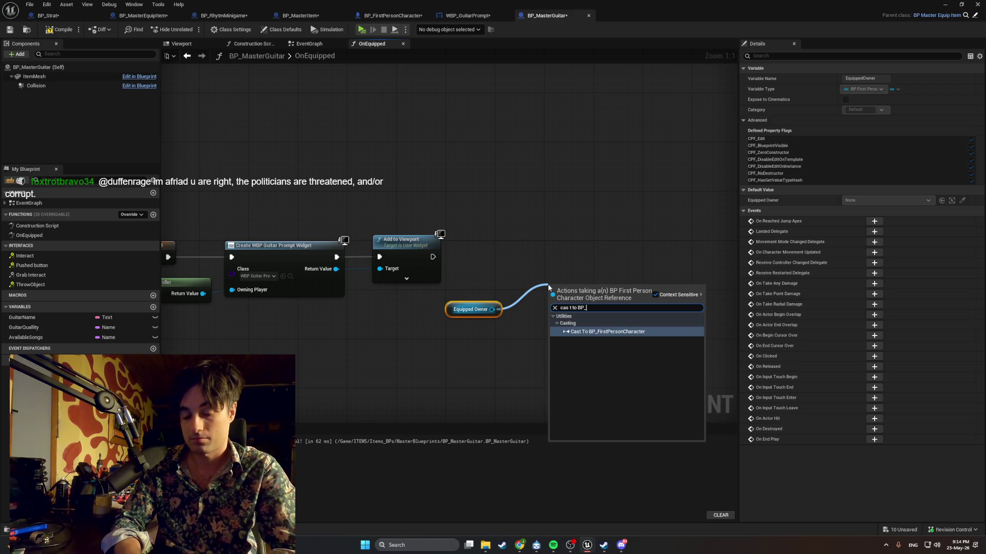
key("Return")
Line the cast node up after Add to Viewport and tidy the node positions
left_click_drag(557, 282, 526, 249)
mouse_move(435, 253)
left_mouse_down()
mouse_move(488, 255)
mouse_move(427, 255)
mouse_move(511, 265)
mouse_move(532, 243)
mouse_move(537, 253)
left_mouse_up()
left_click_drag(452, 310, 434, 304)
left_click(519, 323)
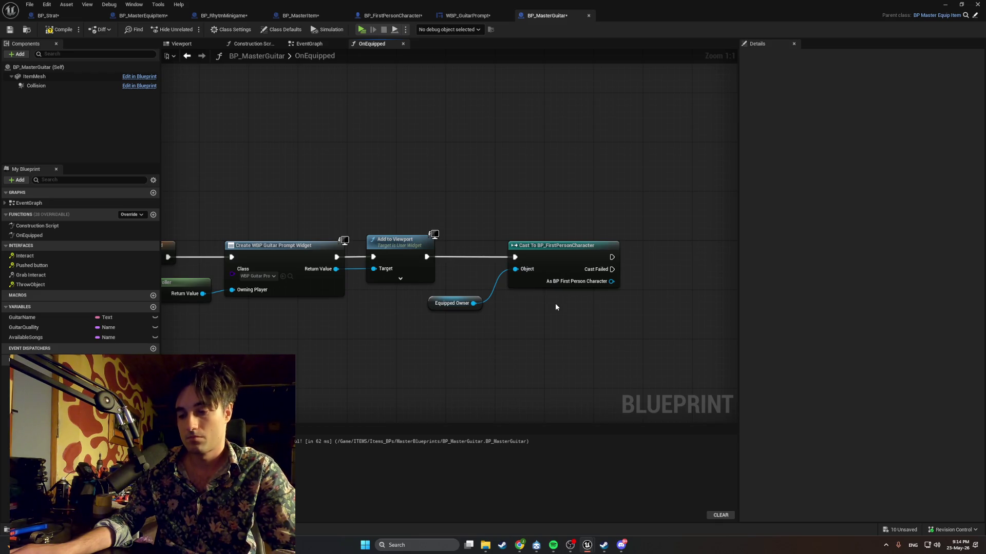
left_click_drag(612, 257, 667, 260)
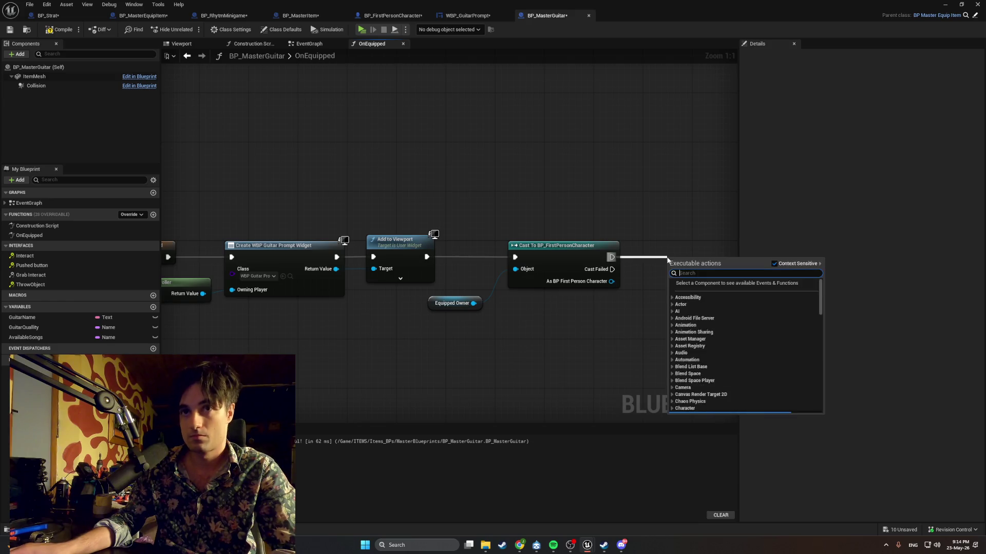
Add a SET Equipped Guitar node after the cast, wire its target, and compile
type("set equ")
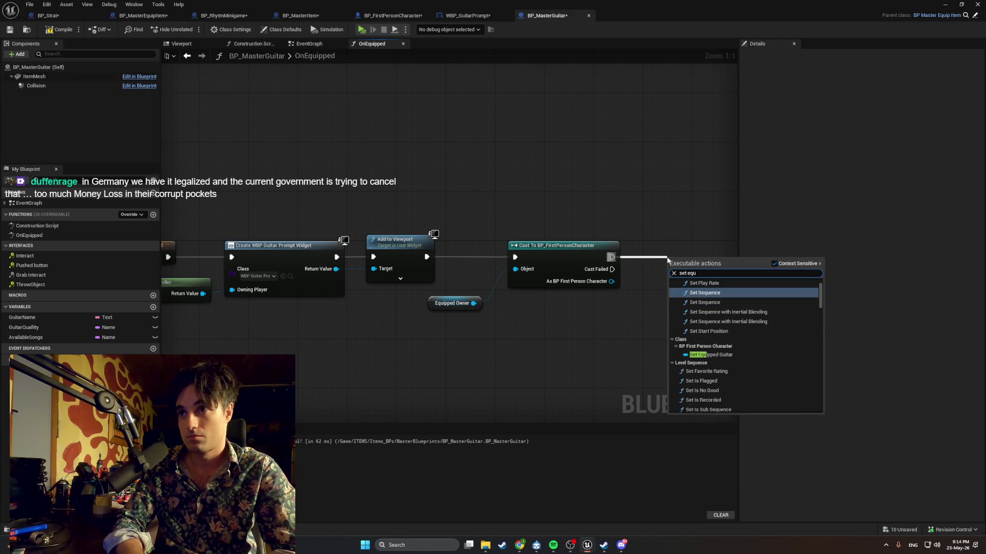
left_click(699, 354)
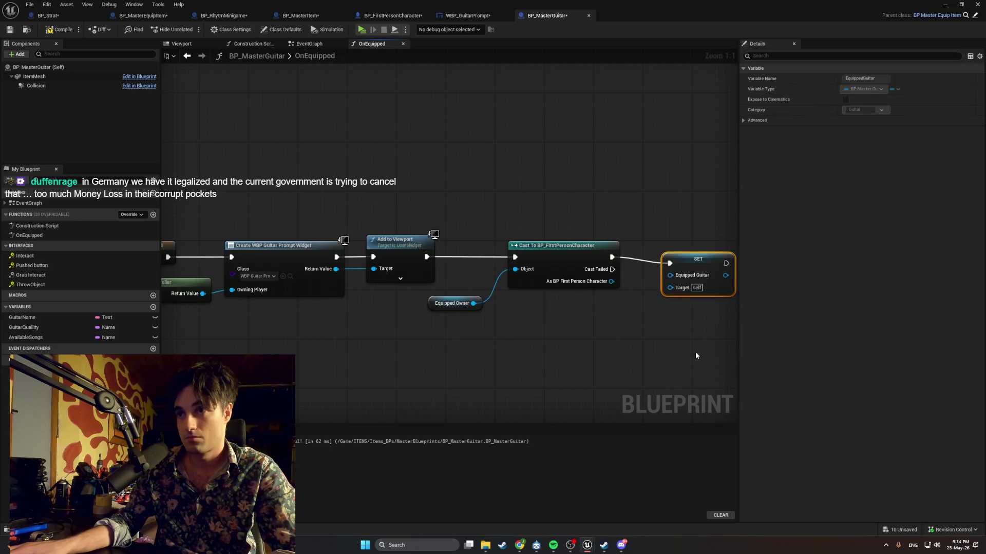
left_click_drag(685, 269, 677, 262)
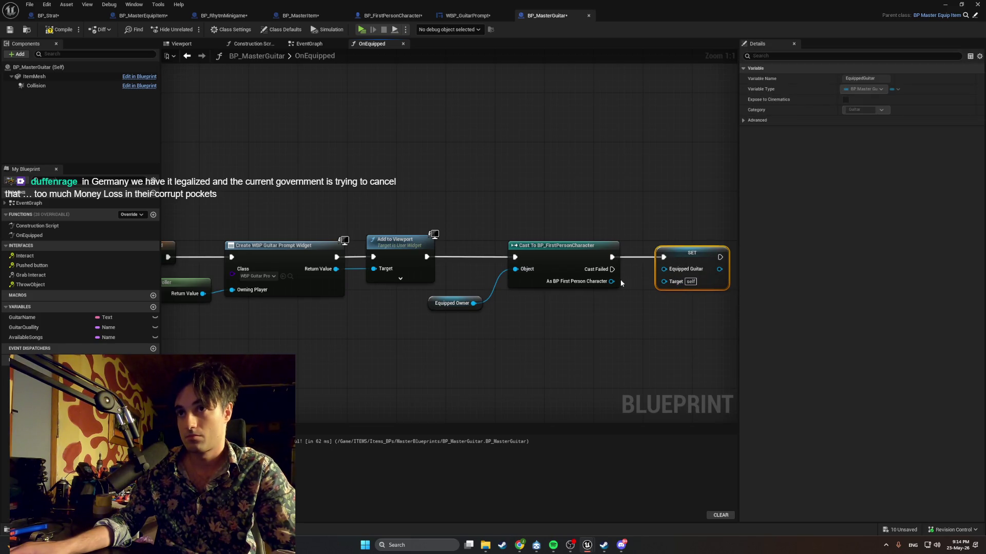
mouse_move(611, 281)
left_mouse_down()
mouse_move(663, 282)
mouse_move(630, 307)
mouse_move(502, 291)
left_mouse_up()
left_click(609, 306)
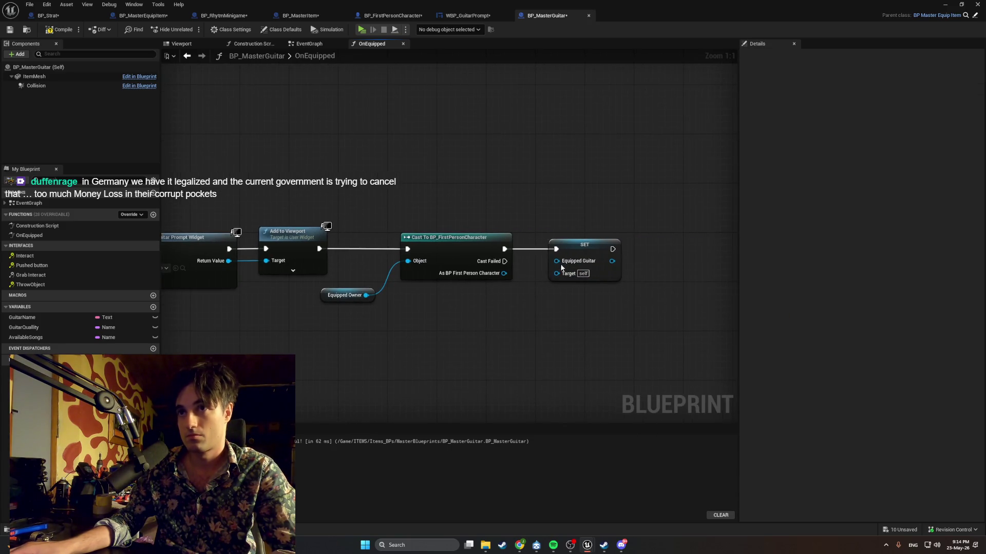
key("F7")
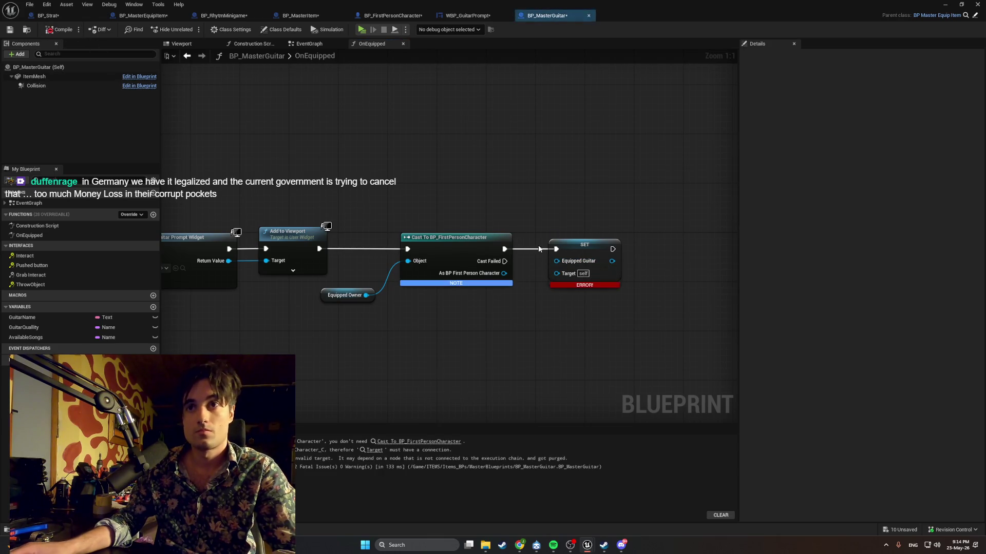
Rewire As BP First Person Character into the SET target and recompile to clear the error
mouse_move(504, 273)
left_mouse_down()
mouse_move(558, 272)
mouse_move(550, 247)
left_mouse_up()
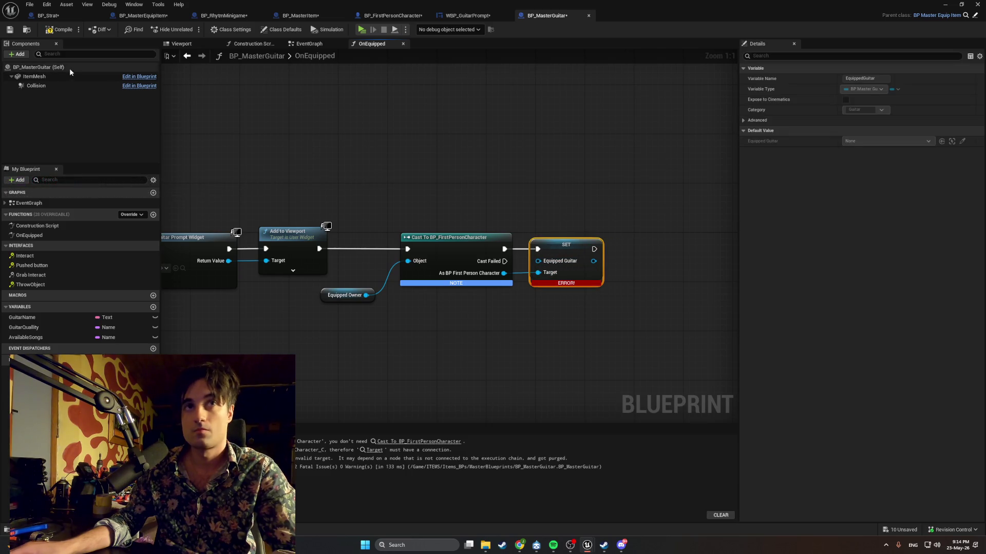
left_click(56, 31)
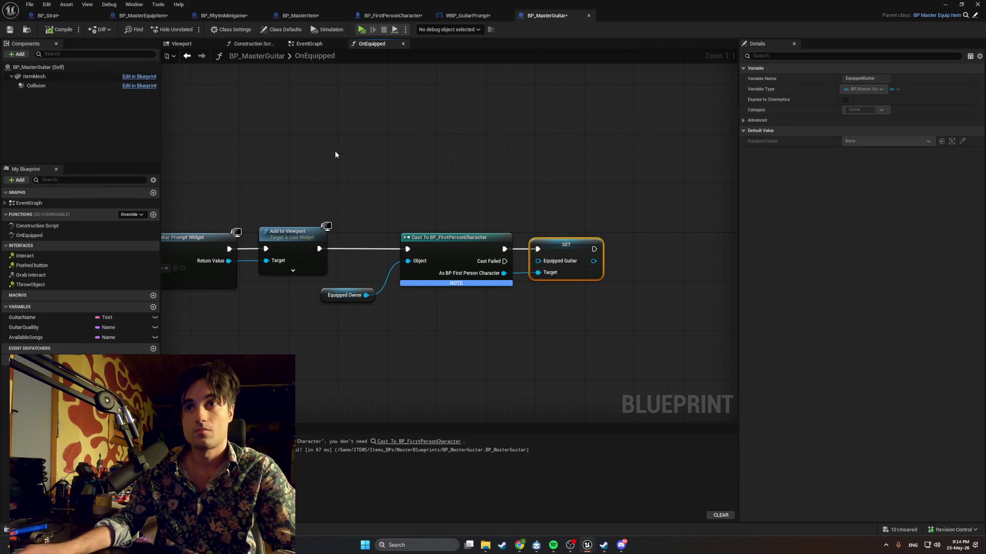
left_click(442, 303)
left_click(452, 284)
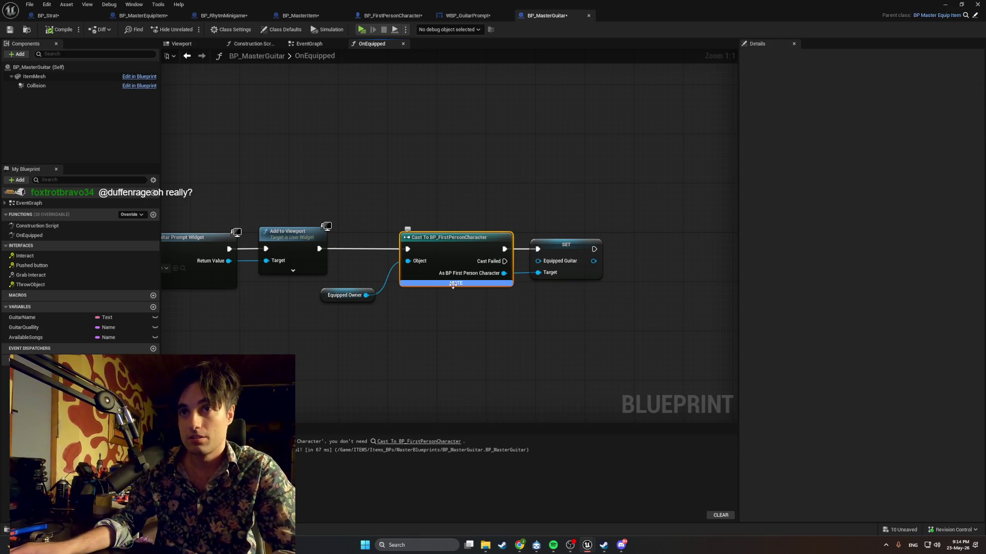
key("F7")
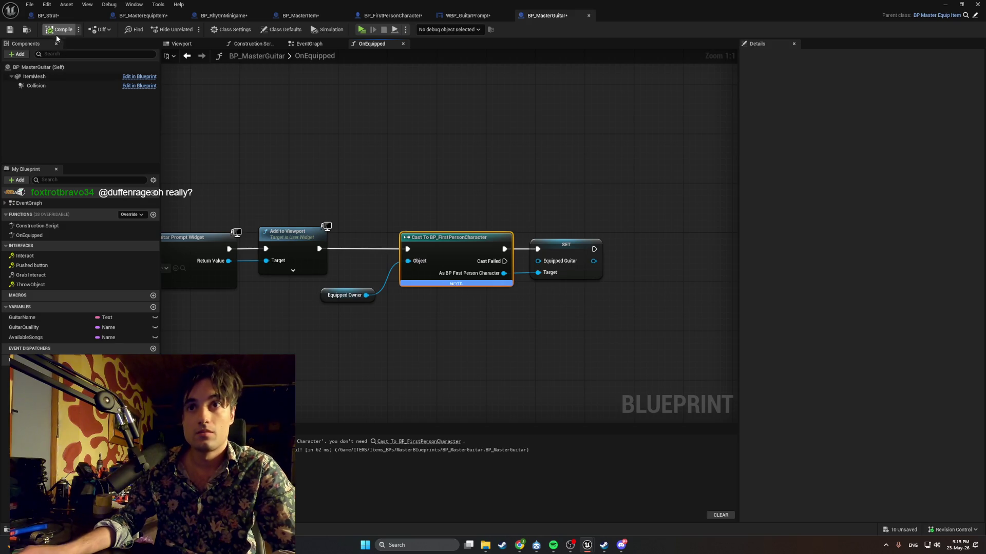
Frame the whole OnEquipped chain and capture a screenshot of the graph
scroll(360, 256, "down", 1)
mouse_move(629, 351)
left_mouse_down()
mouse_move(627, 334)
mouse_move(519, 250)
mouse_move(503, 252)
mouse_move(513, 251)
mouse_move(504, 231)
mouse_move(477, 235)
mouse_move(514, 251)
mouse_move(482, 250)
left_mouse_up()
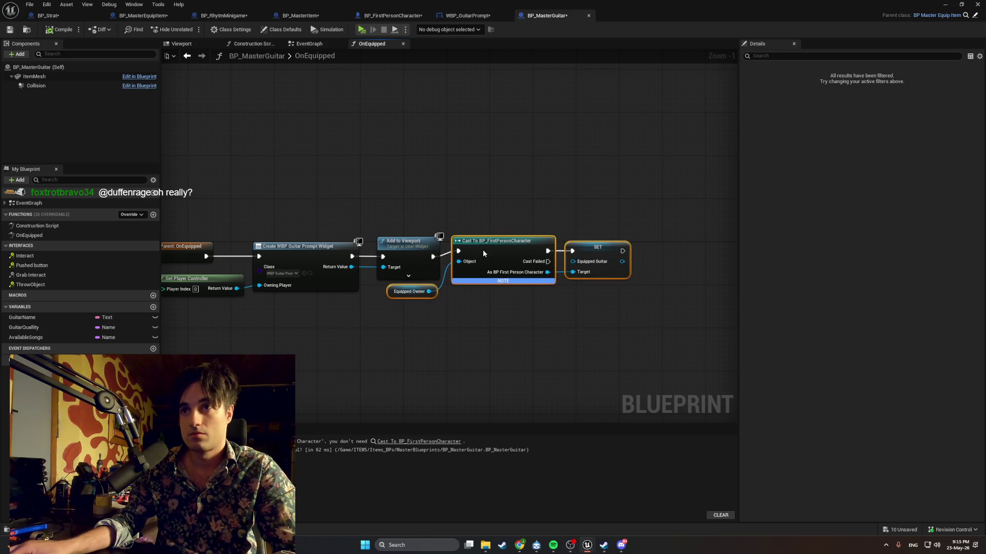
left_click(480, 257)
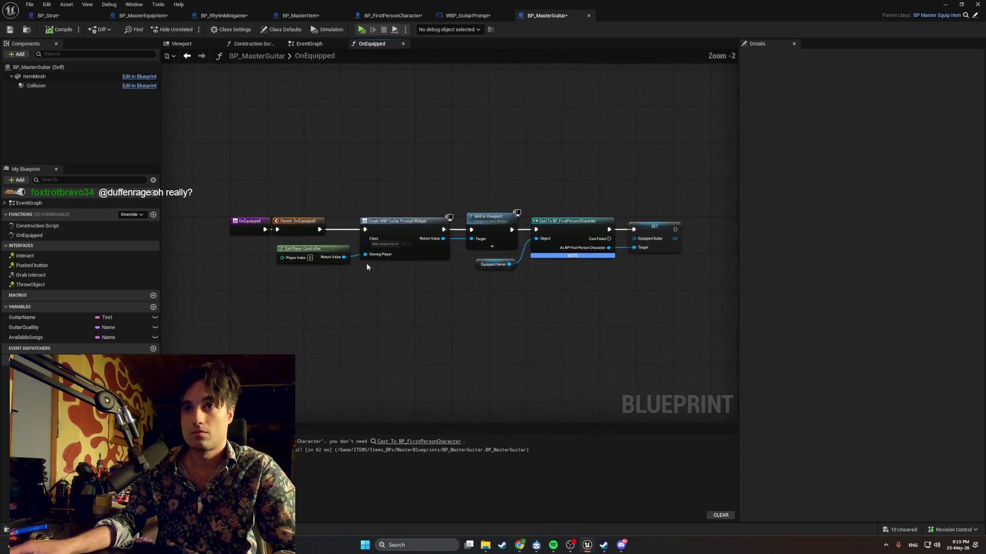
left_click_drag(367, 267, 347, 265)
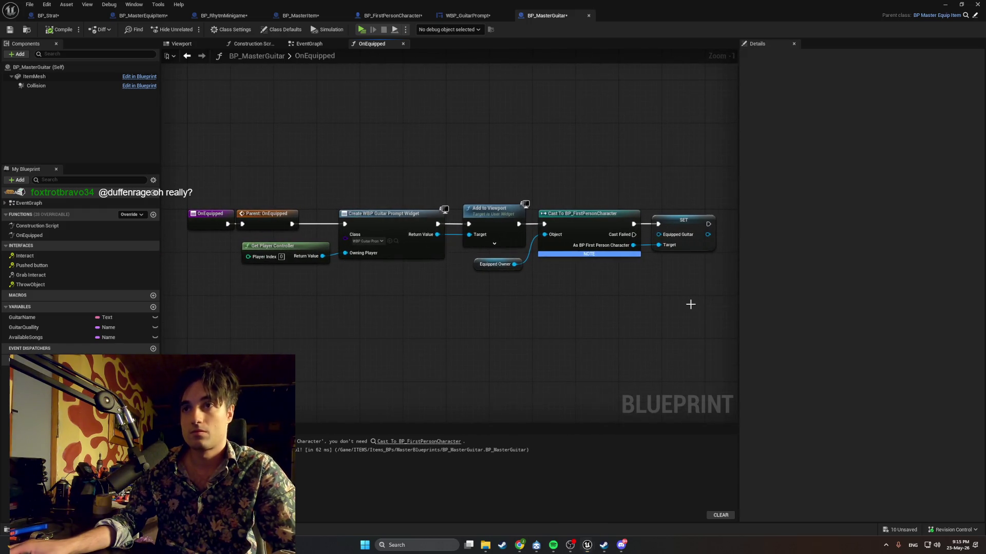
key("super+shift+s")
mouse_move(723, 317)
left_mouse_down()
mouse_move(495, 166)
mouse_move(176, 147)
left_mouse_up()
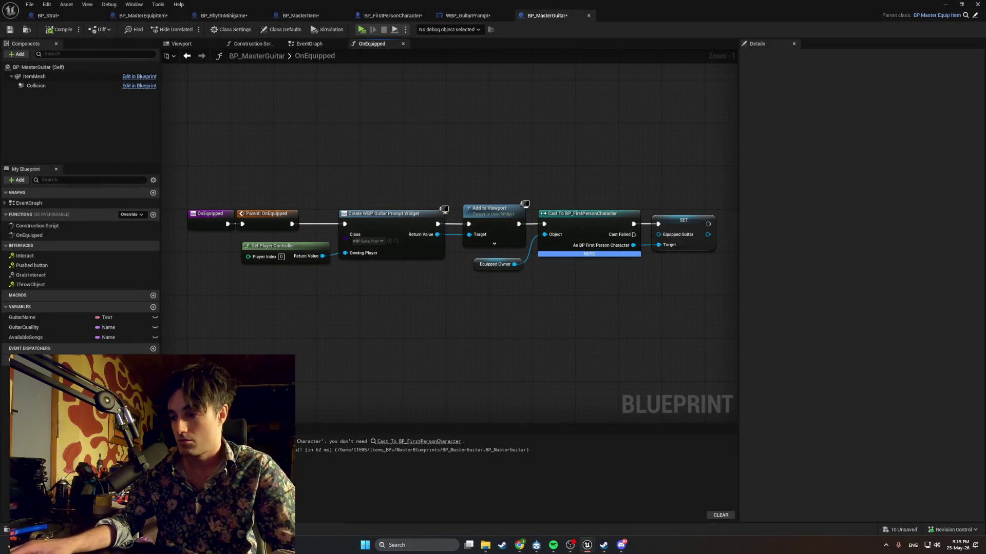
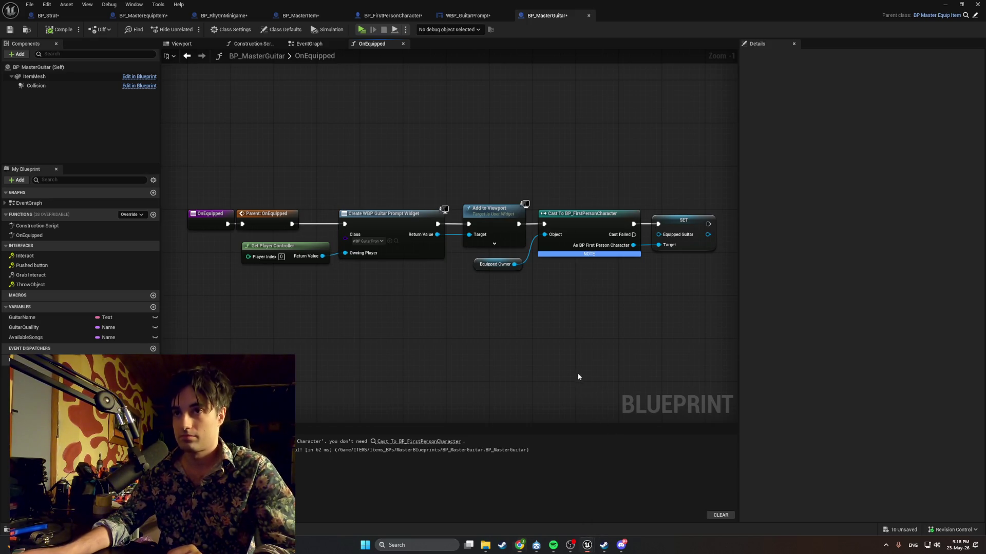
Delete the Cast To BP_FirstPersonCharacter node from the OnEquipped graph
left_click_drag(578, 379, 496, 395)
right_click(491, 401)
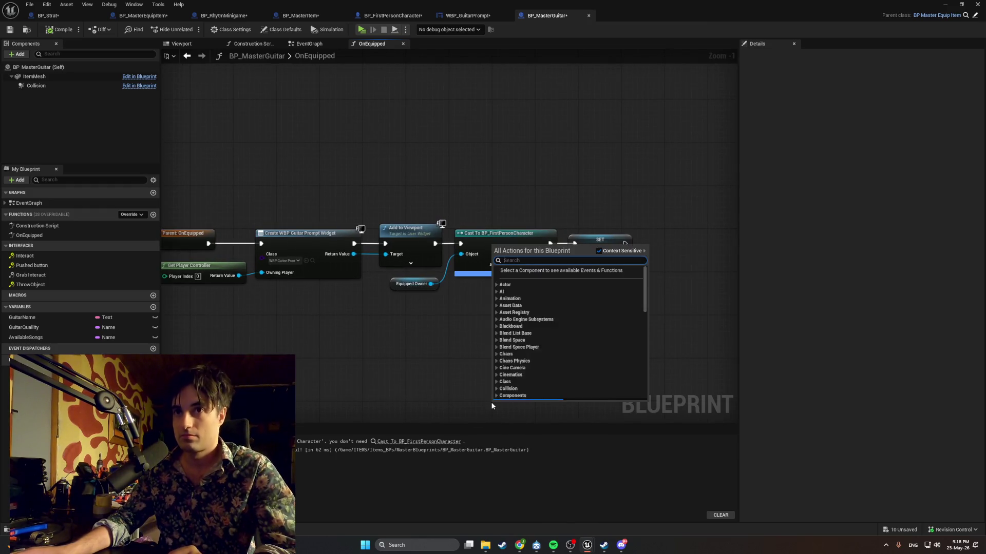
left_click(454, 366)
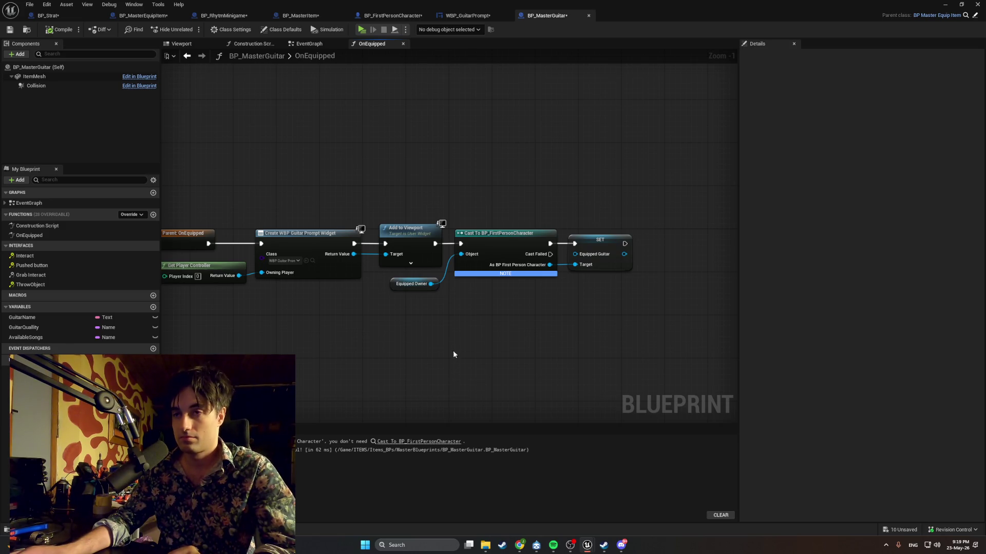
key("Delete")
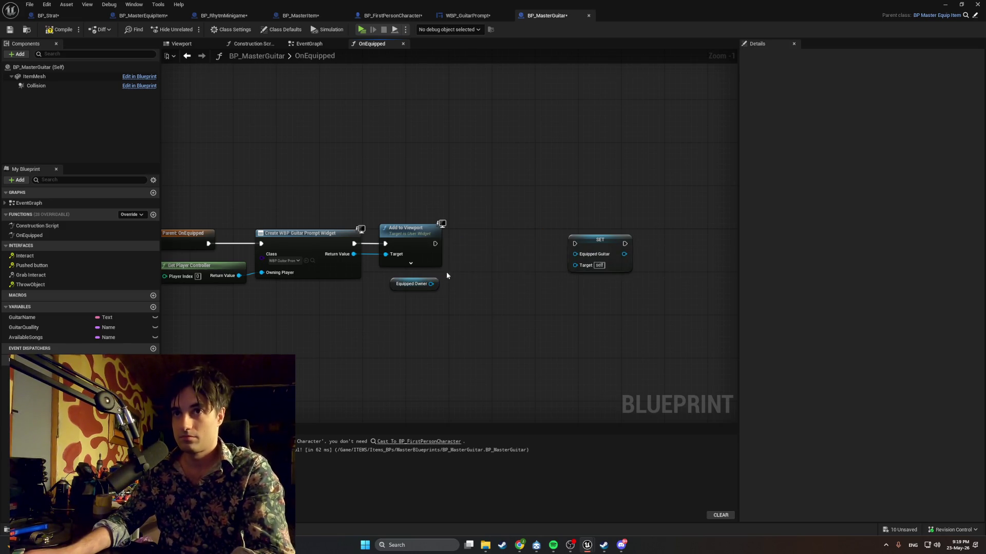
Wire Equipped Owner into SET Equipped Guitar's Target, and Add to Viewport's exec into SET
left_click_drag(431, 284, 578, 259)
key("Escape")
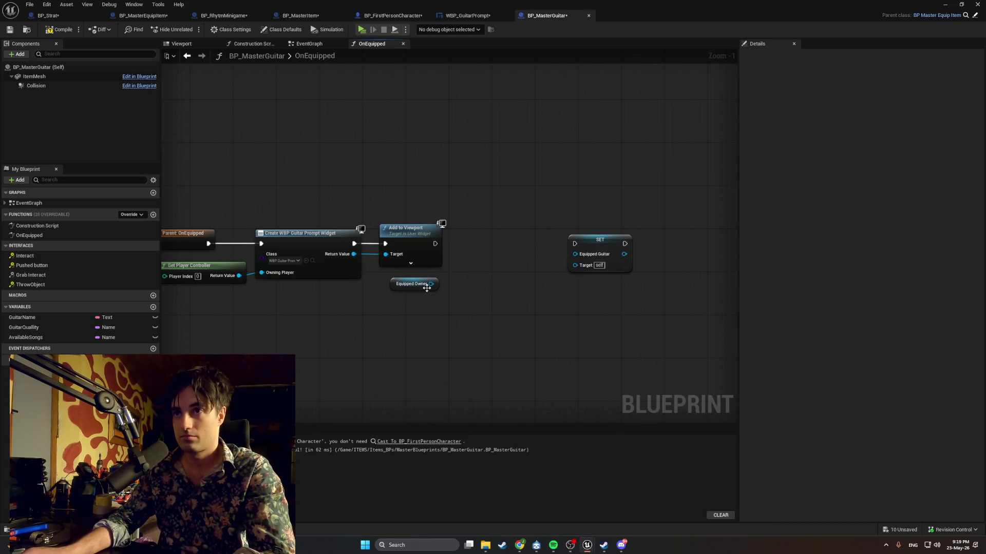
mouse_move(430, 284)
left_mouse_down()
mouse_move(576, 268)
mouse_move(501, 249)
mouse_move(430, 248)
mouse_move(461, 244)
left_mouse_up()
left_click(476, 241)
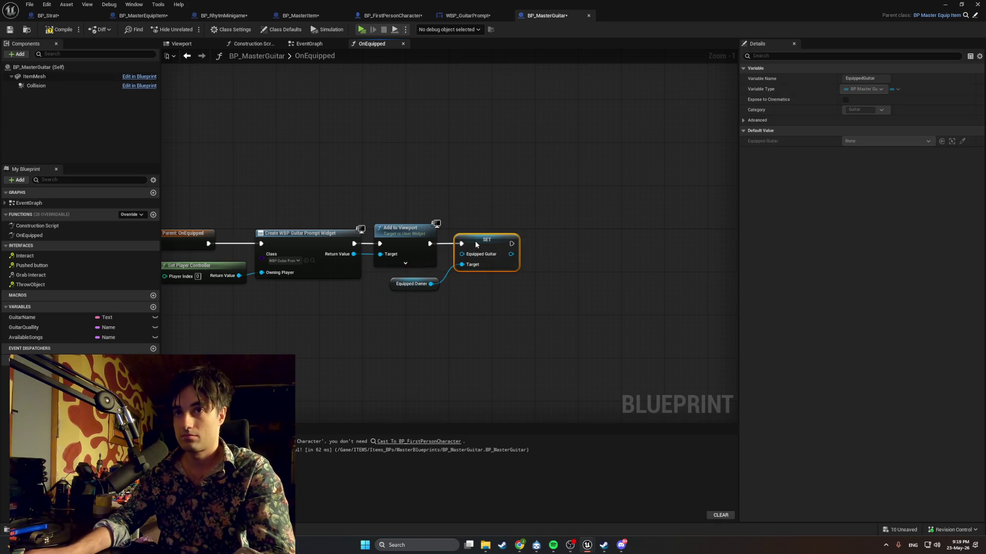
left_click_drag(398, 286, 394, 279)
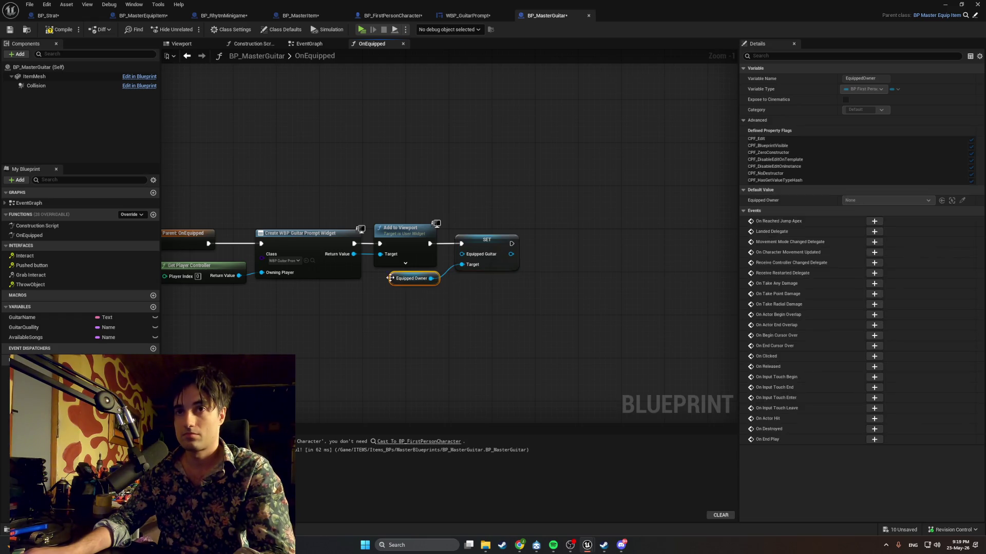
left_click_drag(471, 252, 466, 249)
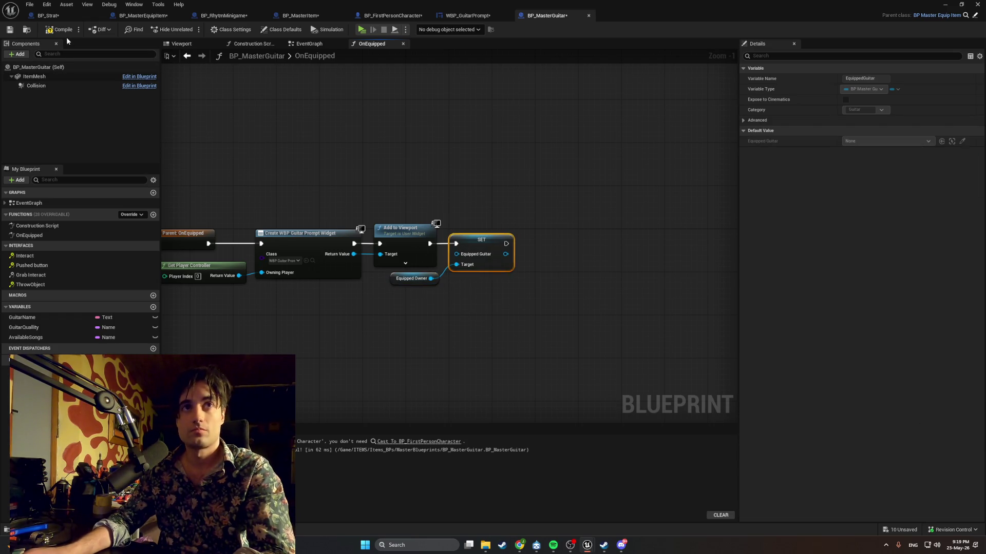
left_click_drag(218, 147, 350, 169)
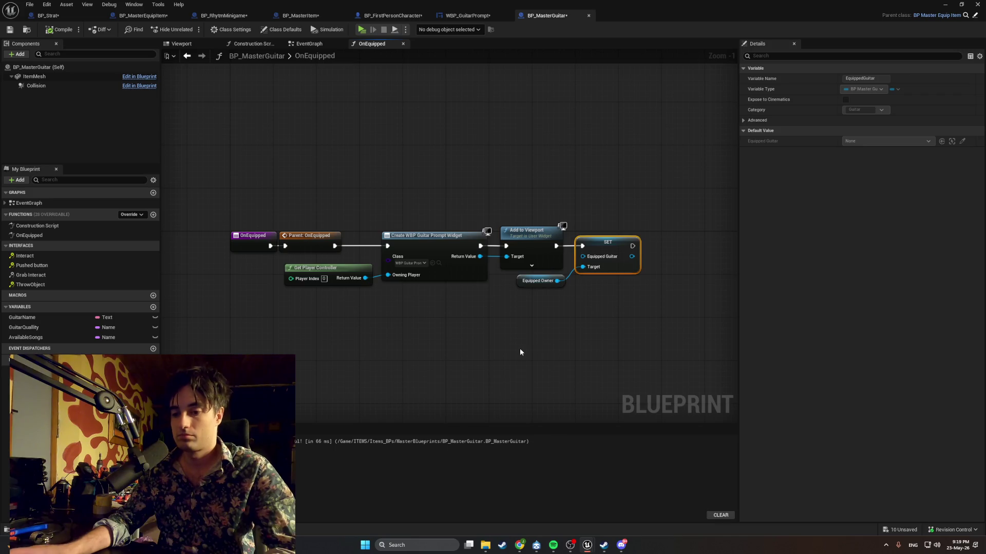
Snip the OnEquipped graph, then switch to the BP_FirstPersonCharacter blueprint
key("super+shift+s")
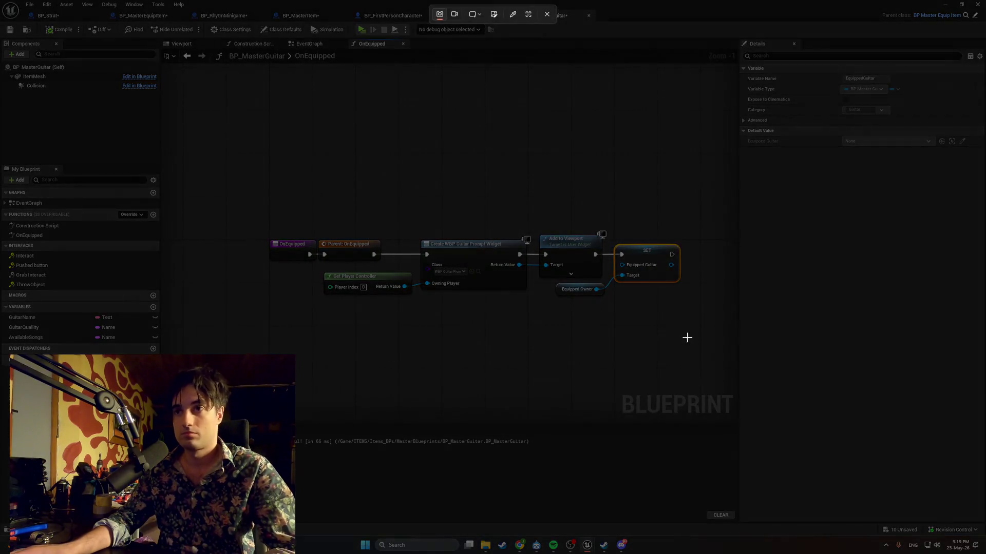
mouse_move(687, 337)
left_mouse_down()
mouse_move(381, 218)
mouse_move(263, 203)
left_mouse_up()
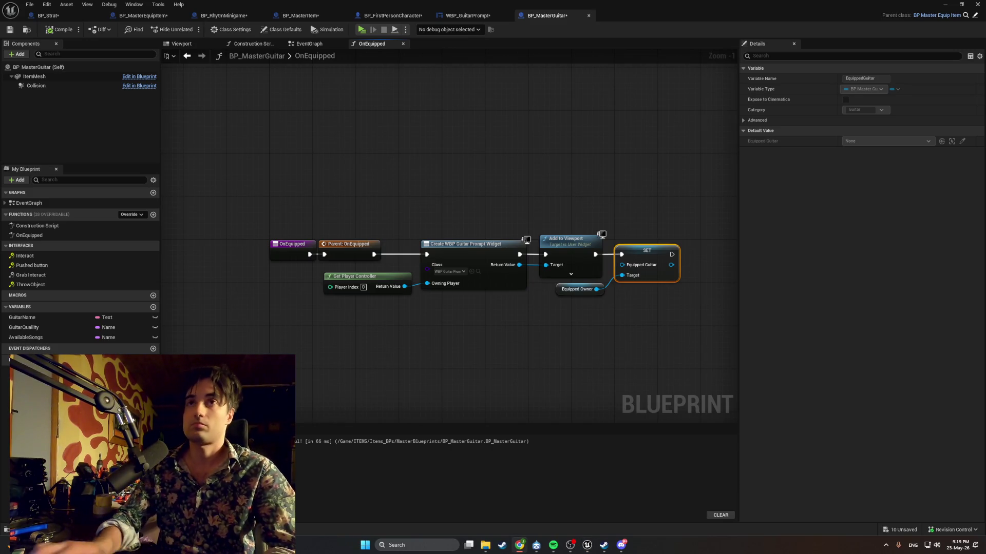
left_click(391, 15)
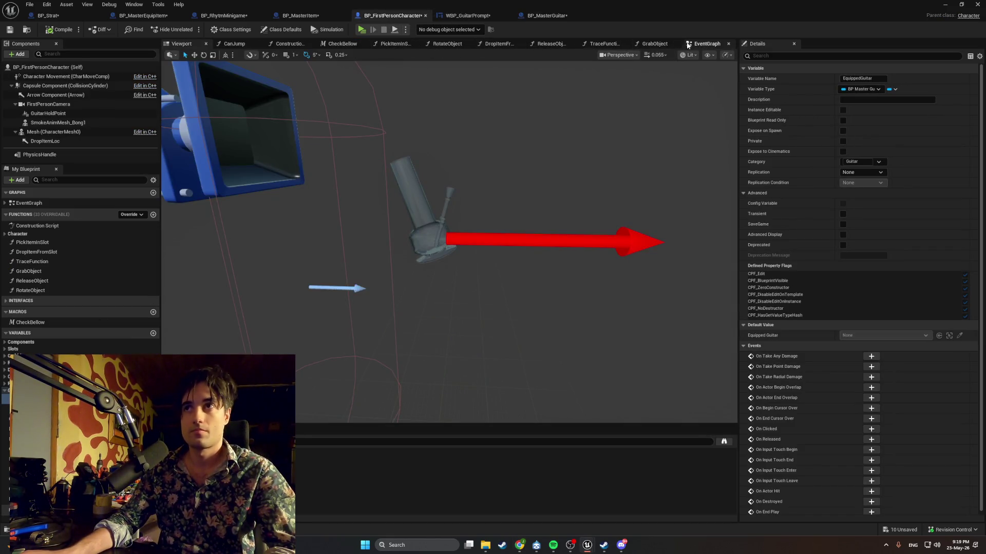
Open BP_FirstPersonCharacter's EventGraph and survey the slot and input sections
left_click(706, 43)
scroll(436, 228, "down", 8)
scroll(428, 228, "up", 4)
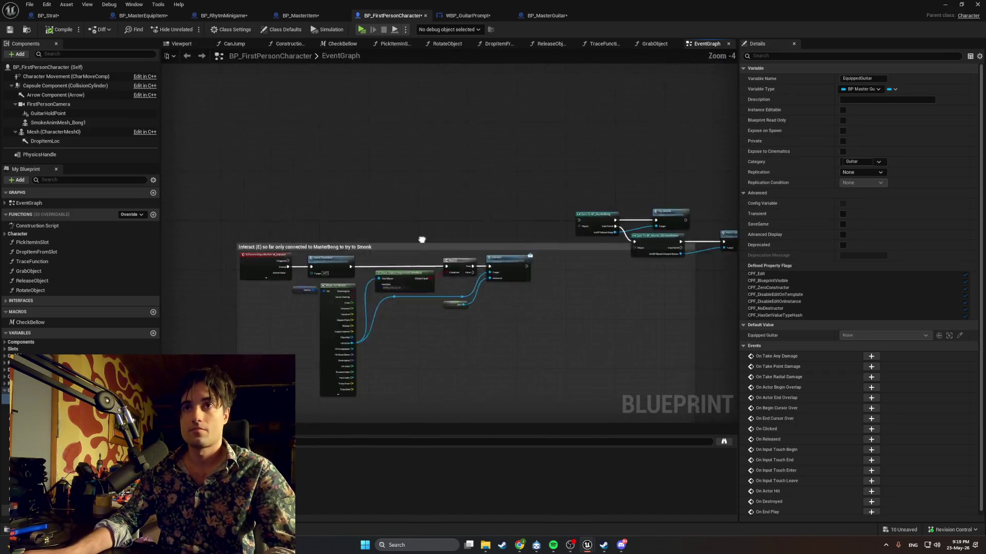
scroll(323, 281, "up", 5)
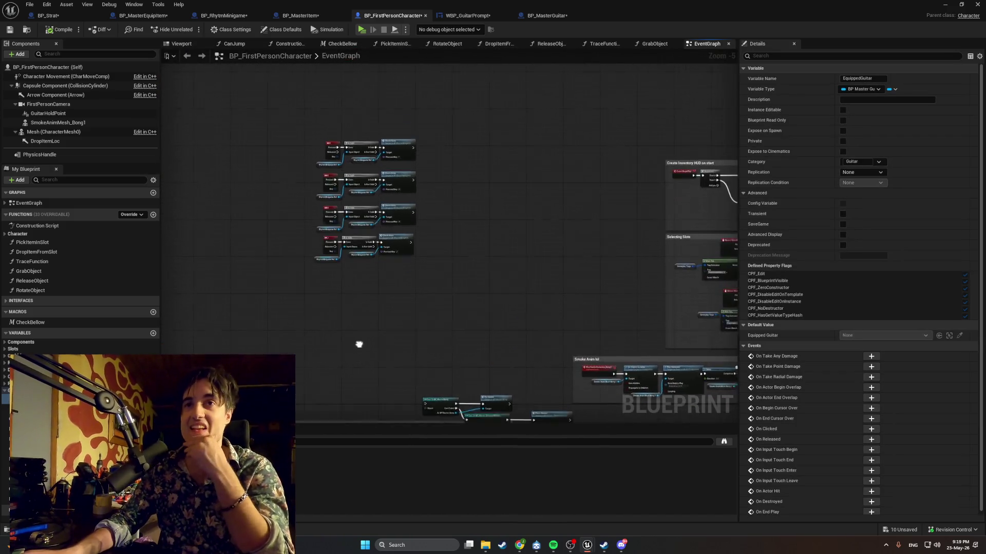
left_click_drag(517, 276, 208, 231)
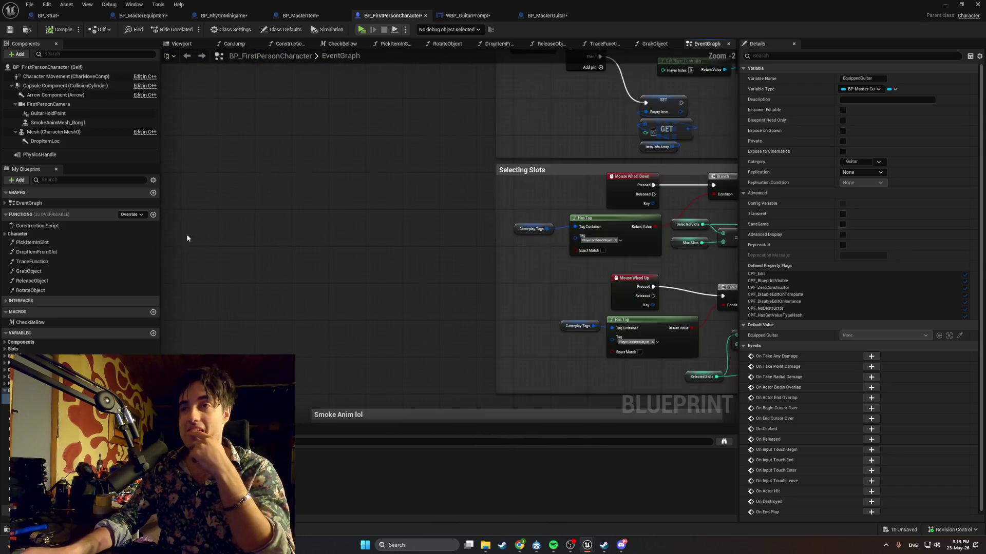
scroll(291, 251, "down", 3)
scroll(342, 311, "down", 3)
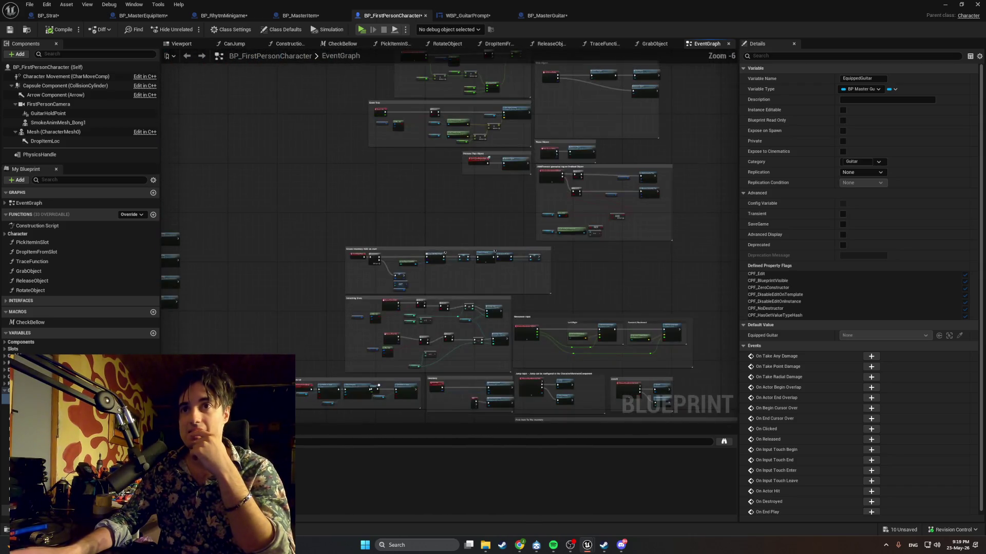
mouse_move(342, 310)
left_mouse_down()
mouse_move(423, 207)
mouse_move(329, 155)
mouse_move(309, 107)
mouse_move(82, 111)
left_mouse_up()
Navigate past the item pickup and IA_GrabScroll logic to the Grab Object and Throw Object groups
scroll(423, 208, "up", 2)
scroll(307, 194, "down", 1)
mouse_move(307, 194)
left_mouse_down()
mouse_move(363, 136)
mouse_move(396, 154)
mouse_move(322, 387)
mouse_move(326, 323)
mouse_move(365, 282)
mouse_move(425, 262)
mouse_move(397, 300)
mouse_move(374, 310)
mouse_move(395, 329)
mouse_move(301, 309)
mouse_move(380, 363)
mouse_move(449, 385)
mouse_move(369, 408)
mouse_move(352, 402)
left_mouse_up()
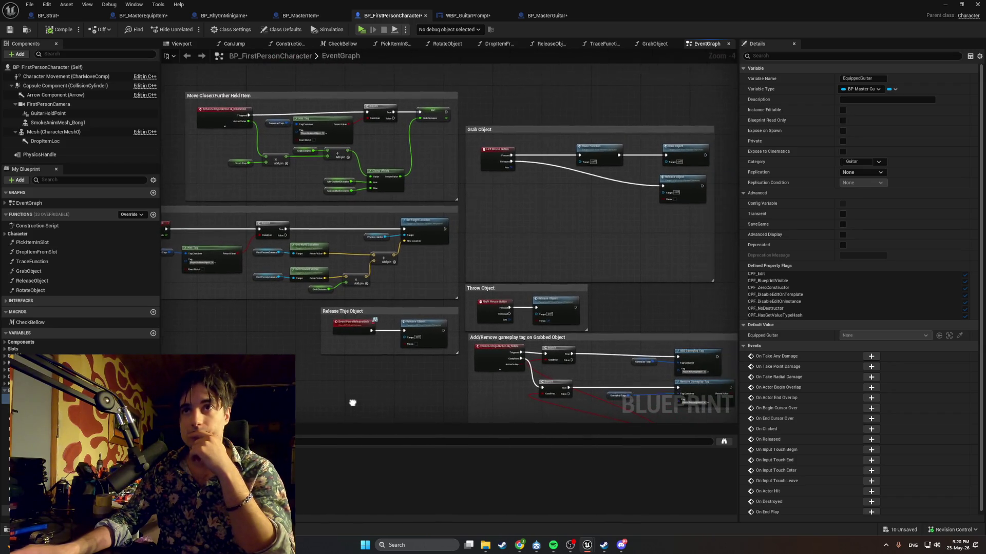
scroll(392, 231, "up", 4)
left_click_drag(367, 210, 370, 258)
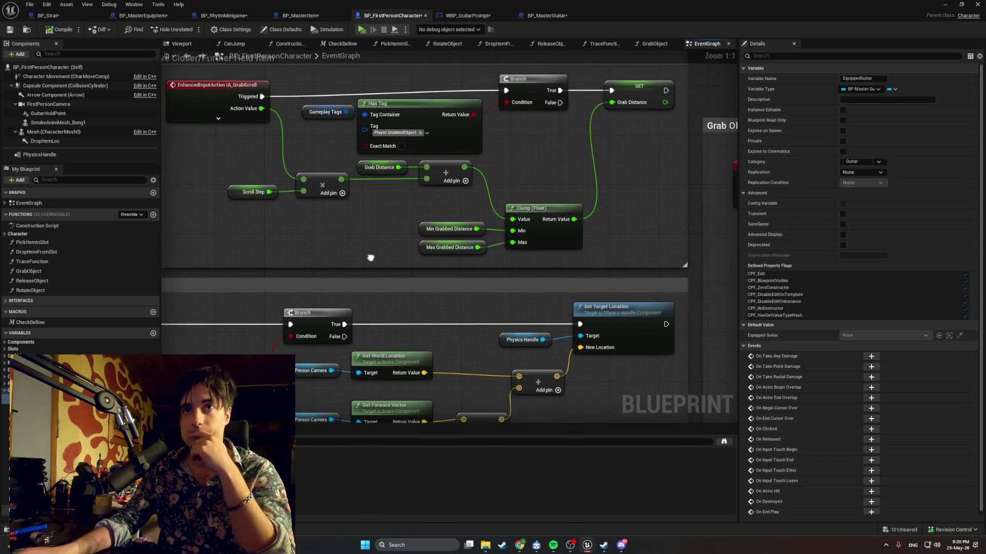
scroll(382, 264, "down", 3)
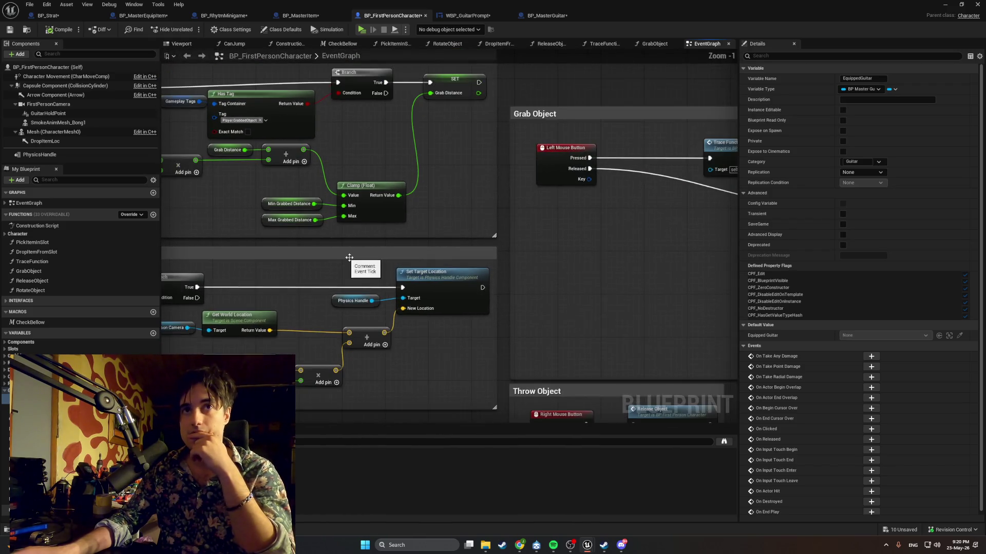
scroll(468, 277, "up", 2)
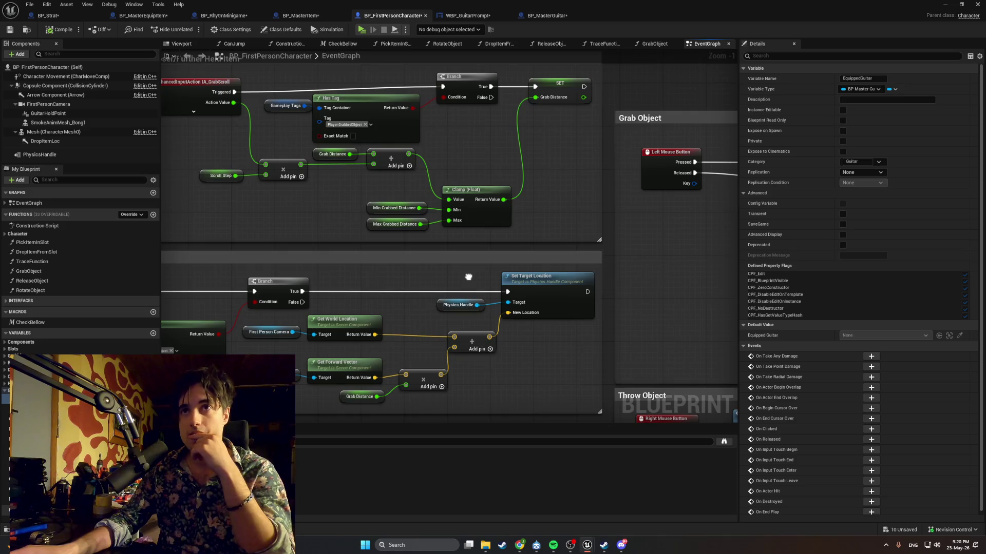
mouse_move(469, 277)
left_mouse_down()
mouse_move(220, 231)
mouse_move(125, 234)
left_mouse_up()
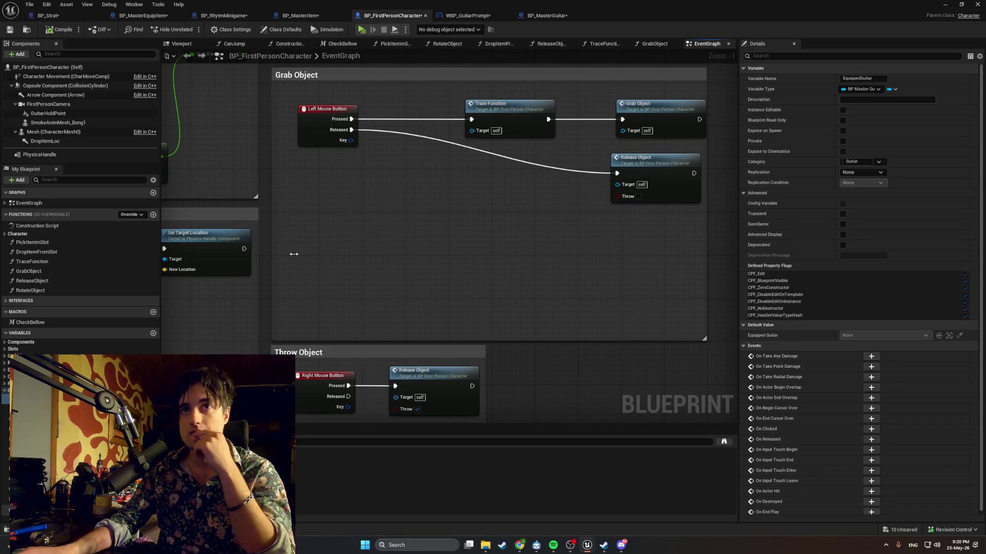
Pull Trace Function, Grab Object and Release Object beside Left Mouse Button, and shrink the Grab Object comment to fit
left_click_drag(395, 338, 397, 217)
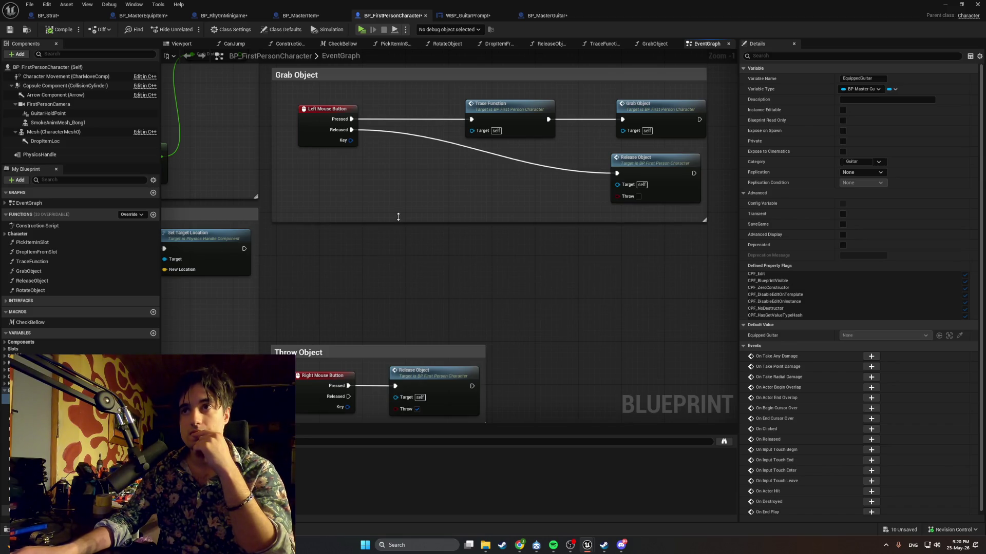
left_click_drag(628, 111, 574, 110)
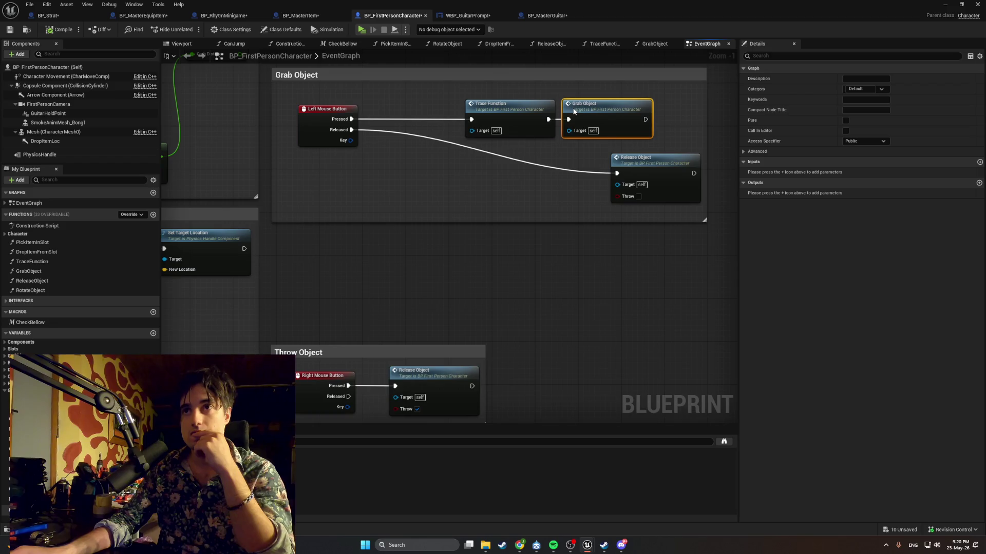
mouse_move(629, 160)
left_mouse_down()
mouse_move(501, 159)
mouse_move(390, 143)
left_mouse_up()
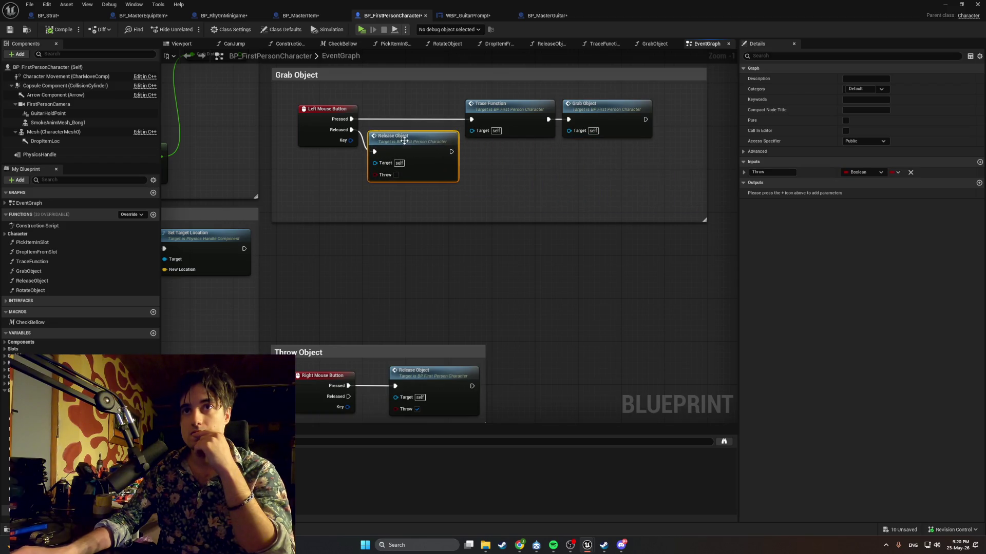
mouse_move(610, 98)
left_mouse_down()
mouse_move(507, 109)
mouse_move(410, 98)
left_mouse_up()
left_click(513, 149)
left_click_drag(513, 149, 404, 107)
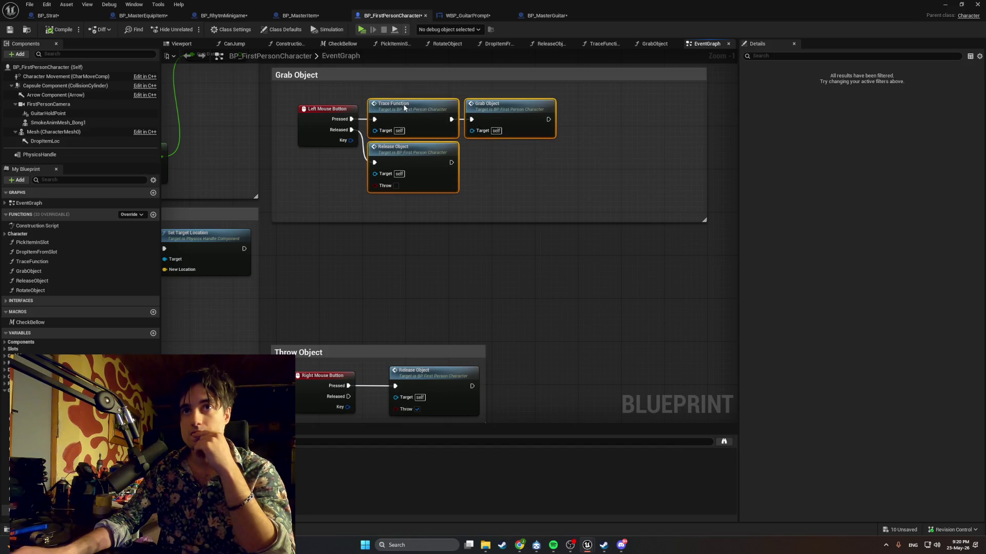
left_click(541, 165)
left_click_drag(541, 165, 293, 92)
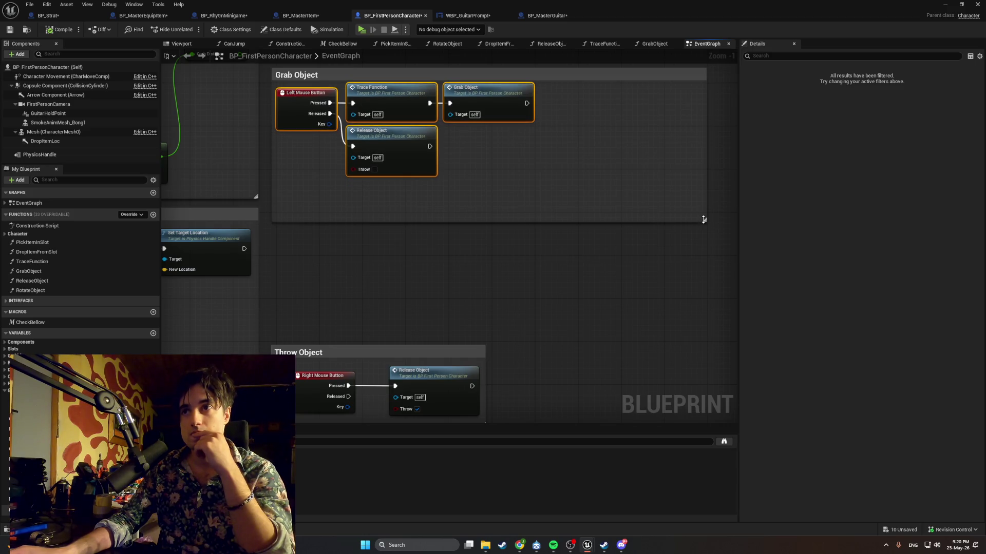
mouse_move(705, 219)
left_mouse_down()
mouse_move(568, 172)
mouse_move(501, 169)
mouse_move(537, 183)
left_mouse_up()
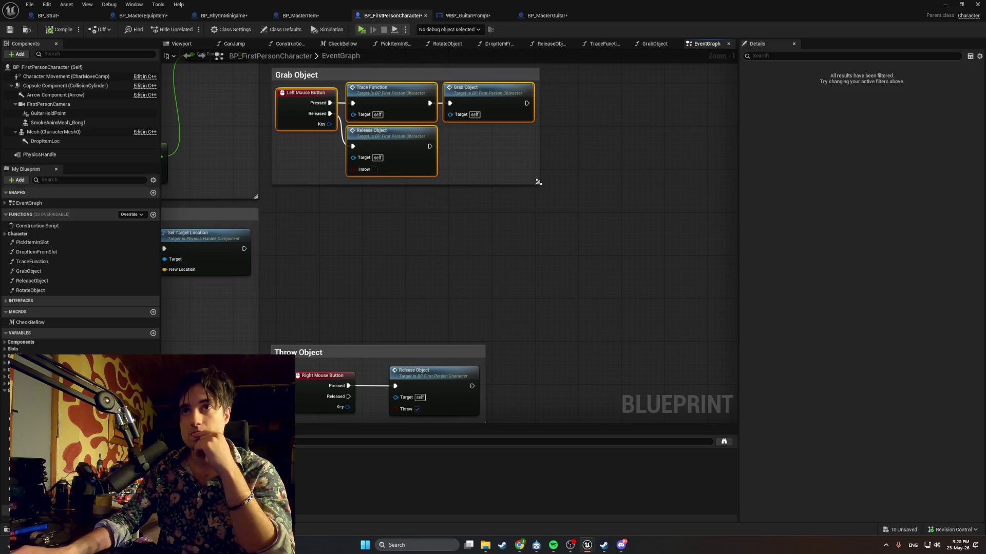
left_click(514, 216)
Delete the Cast, Try Smoke, Press Button and other interaction nodes from the Interact group
scroll(405, 216, "down", 8)
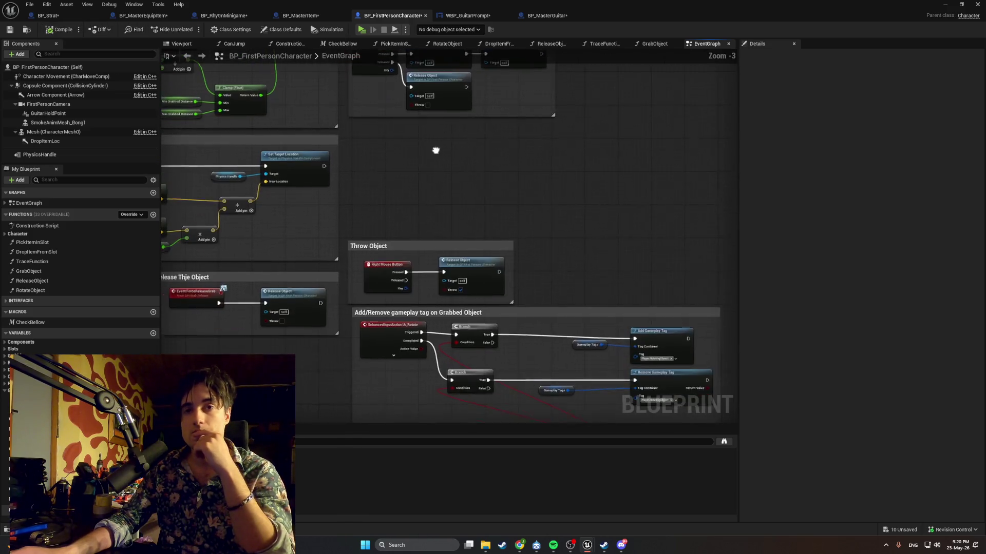
scroll(423, 179, "up", 2)
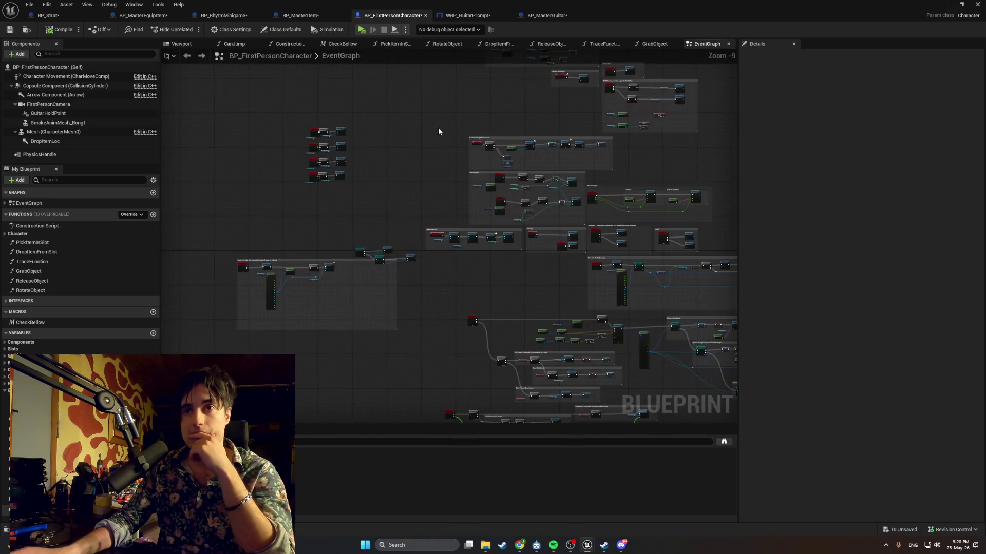
scroll(291, 279, "up", 3)
scroll(492, 232, "up", 4)
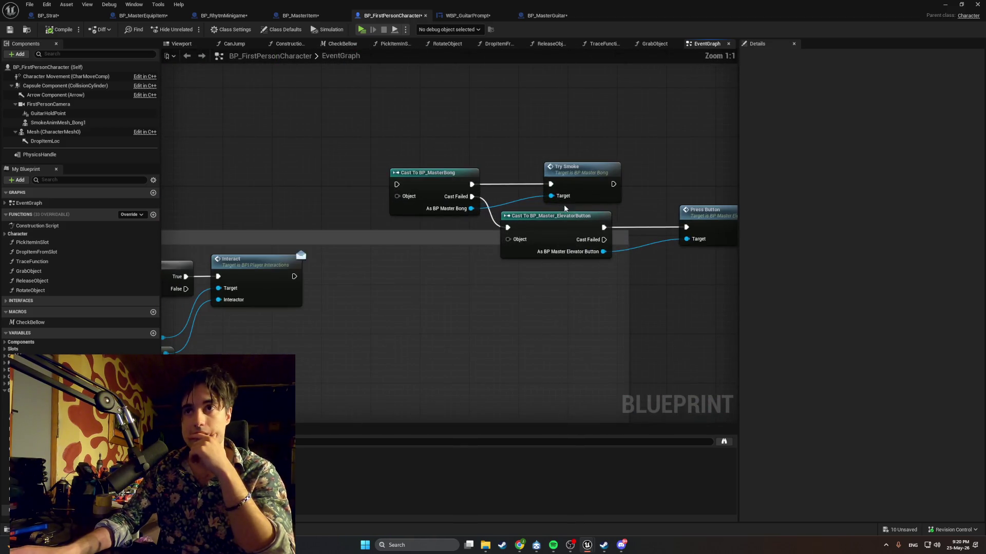
left_click_drag(563, 264, 322, 136)
mouse_move(563, 143)
left_mouse_down()
mouse_move(426, 205)
mouse_move(276, 208)
left_mouse_up()
key("Delete")
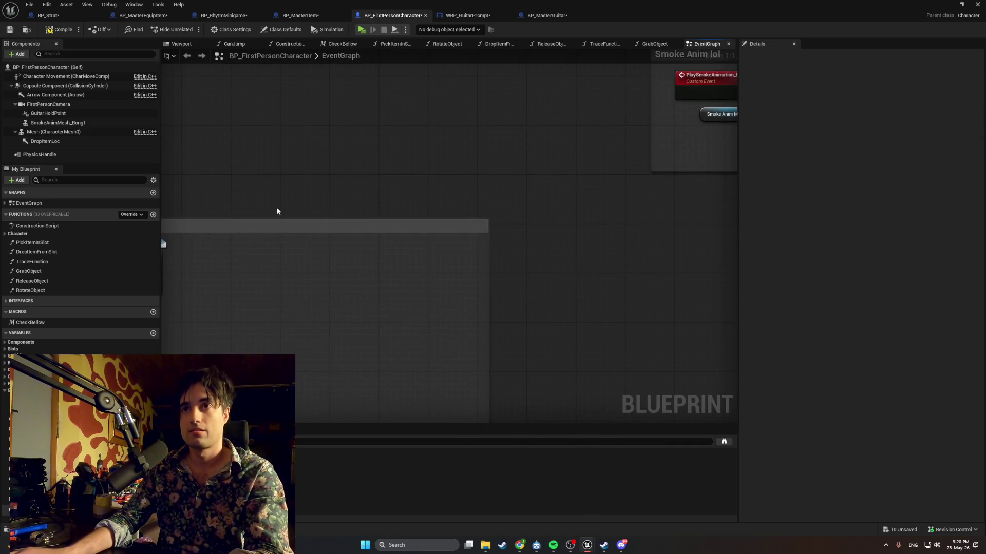
Shrink the Interact comment box to fit its remaining nodes
scroll(526, 134, "down", 5)
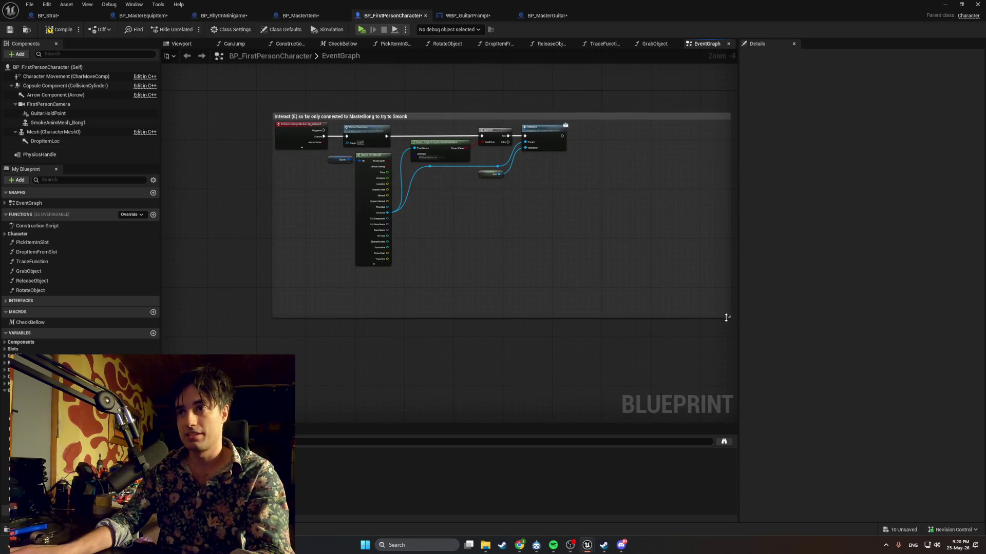
mouse_move(711, 306)
left_mouse_down()
mouse_move(574, 262)
mouse_move(572, 279)
mouse_move(557, 277)
mouse_move(568, 278)
mouse_move(583, 213)
mouse_move(453, 208)
left_mouse_up()
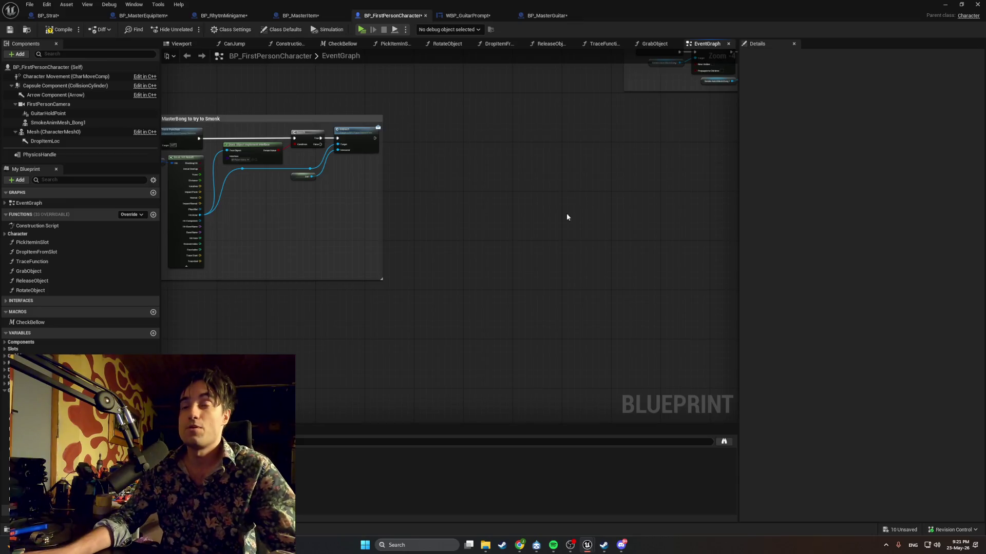
scroll(572, 235, "down", 1)
mouse_move(572, 236)
left_mouse_down()
mouse_move(422, 248)
mouse_move(456, 270)
mouse_move(329, 221)
mouse_move(412, 165)
mouse_move(363, 167)
mouse_move(369, 173)
mouse_move(266, 222)
mouse_move(384, 190)
mouse_move(407, 198)
left_mouse_up()
scroll(401, 247, "down", 2)
scroll(381, 184, "up", 3)
scroll(255, 266, "up", 2)
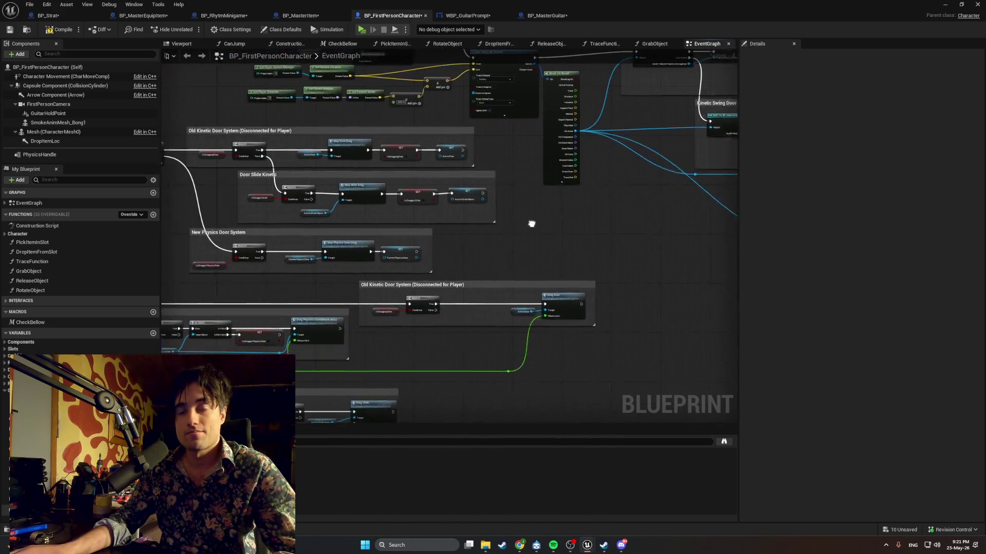
scroll(450, 267, "up", 1)
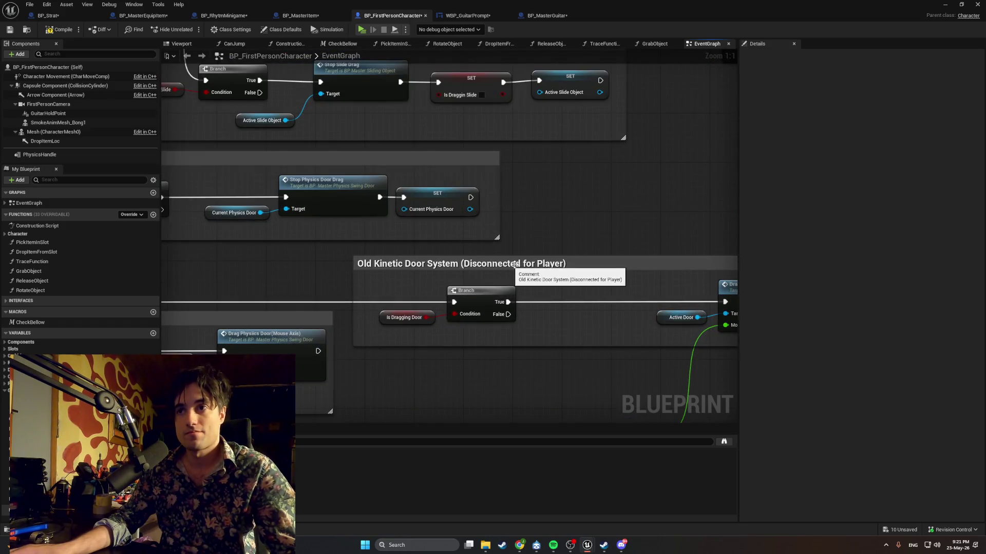
scroll(450, 265, "up", 2)
Remove '(Disconnected for Player)' from the first Old Kinetic Door System comment title
double_click(444, 265)
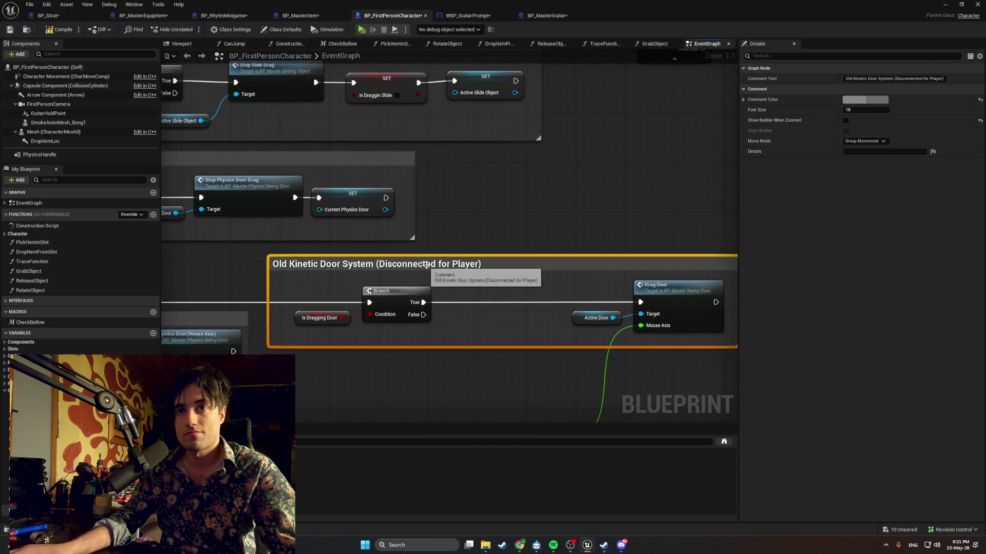
left_click_drag(485, 265, 389, 271)
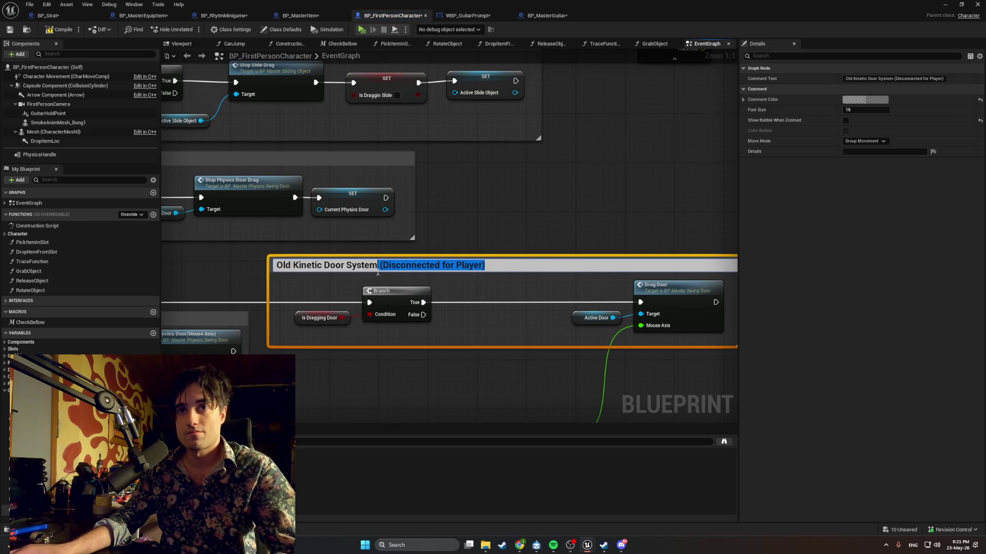
key("BackSpace")
left_click(456, 217)
scroll(488, 214, "down", 2)
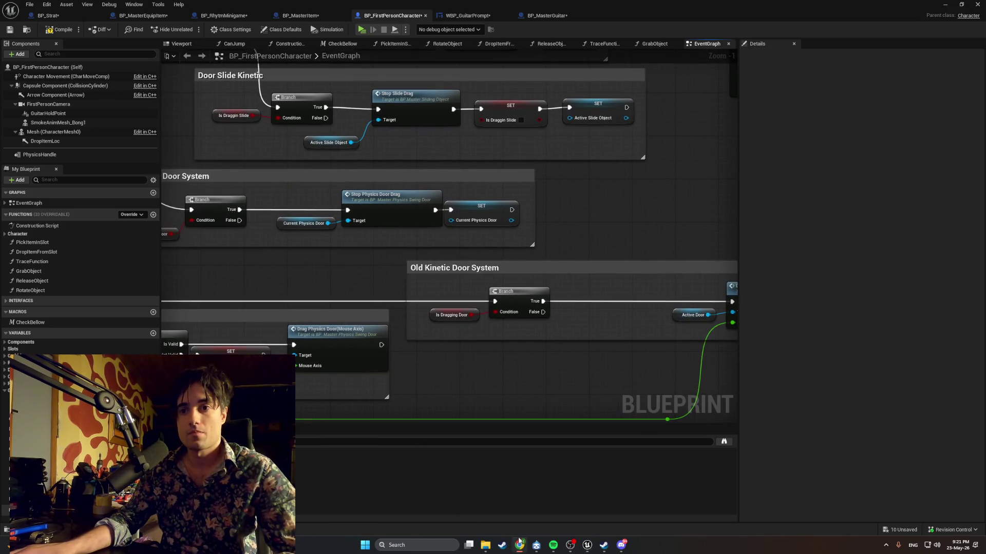
scroll(555, 324, "down", 2)
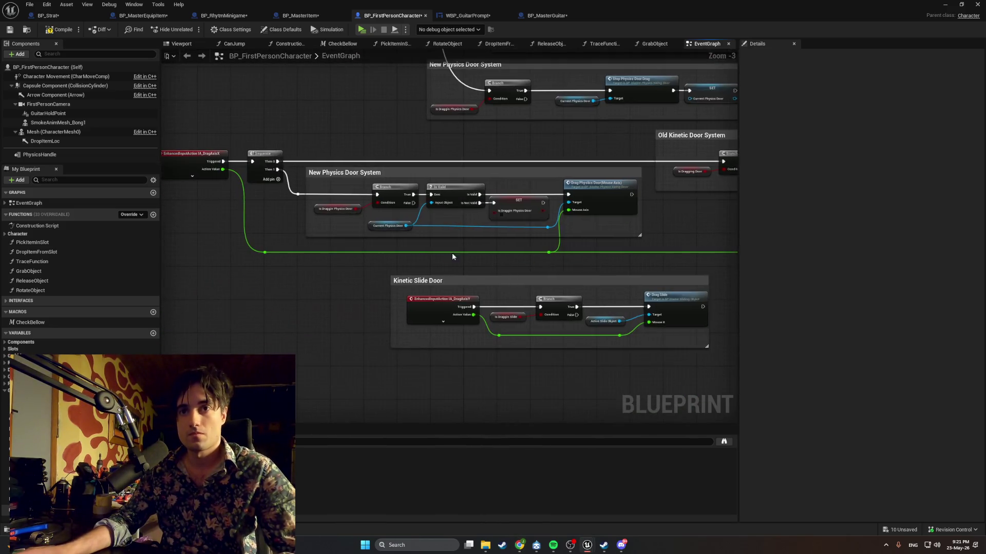
mouse_move(464, 349)
left_mouse_down()
mouse_move(514, 337)
mouse_move(496, 362)
left_mouse_up()
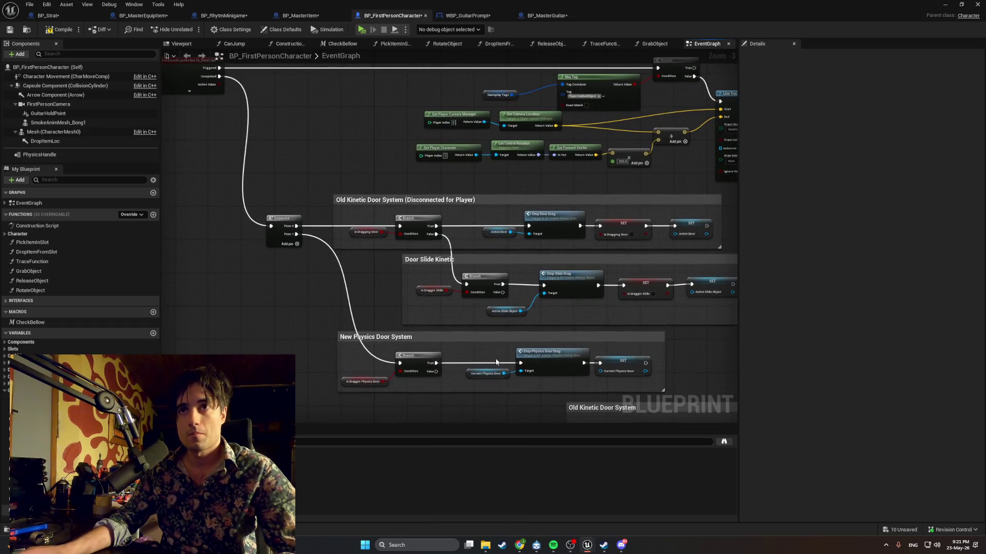
Remove '(Disconnected for Player)' from the second Old Kinetic Door System comment title
left_click(458, 231)
scroll(458, 202, "up", 4)
double_click(462, 200)
left_click_drag(488, 201, 394, 212)
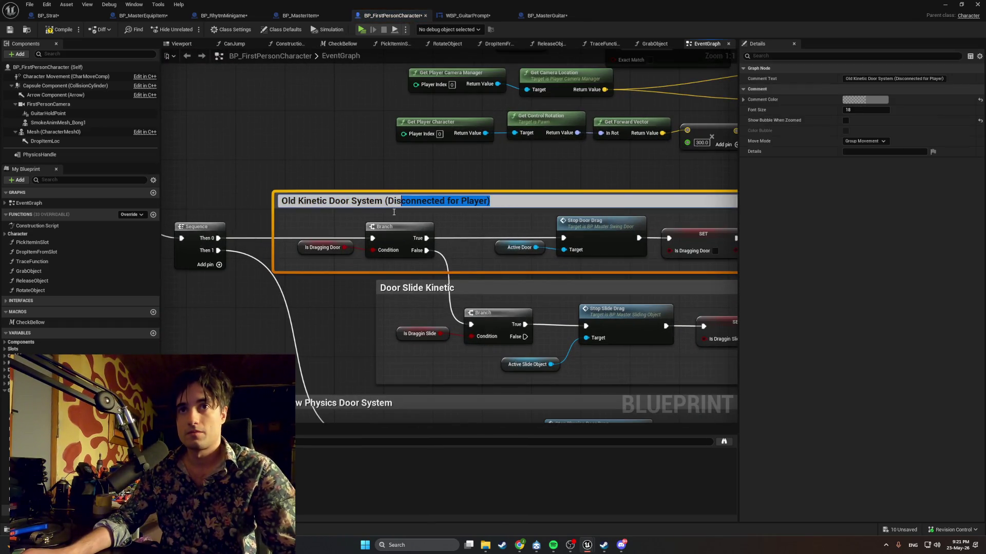
key("BackSpace")
left_click(319, 316)
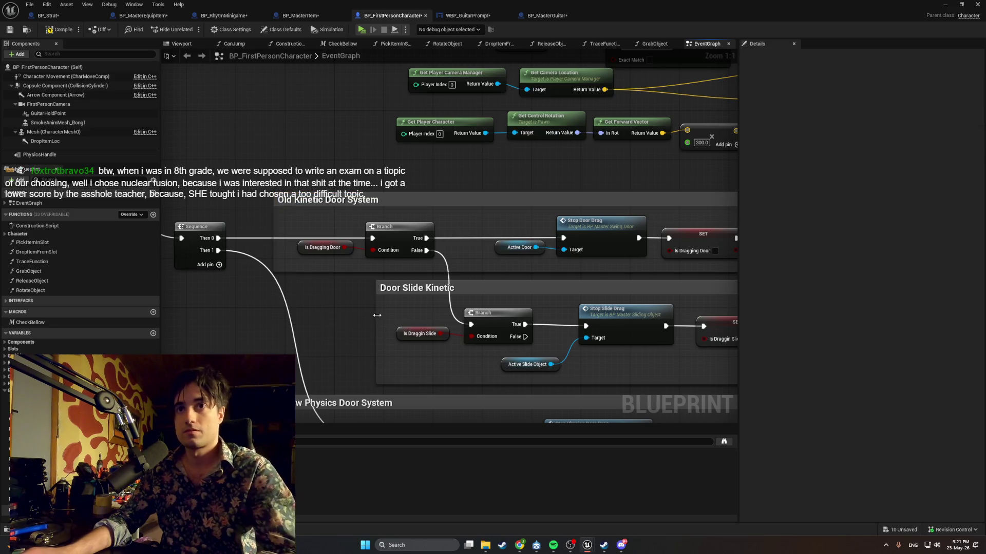
scroll(389, 310, "down", 2)
left_click_drag(389, 310, 379, 301)
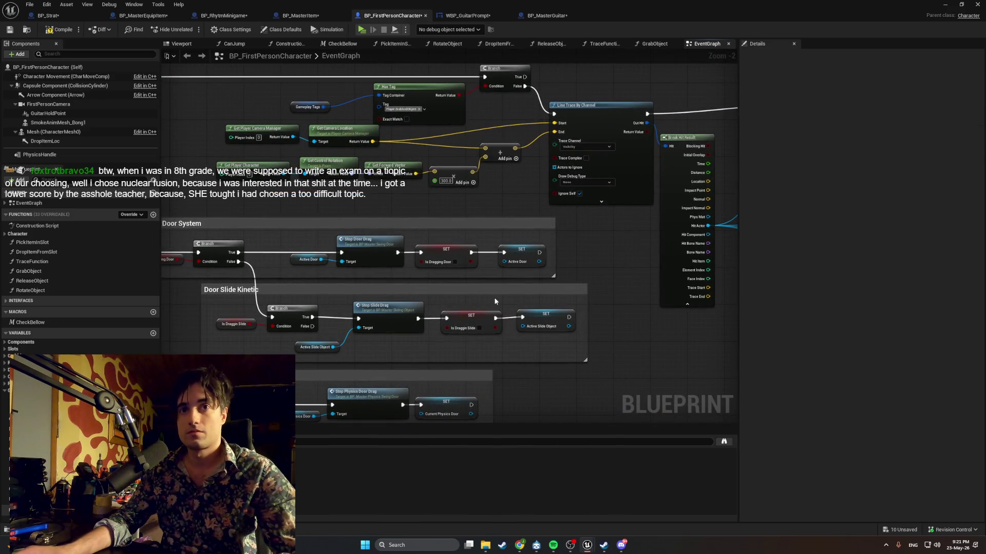
Strip '(Disconnected for Player)' from the Kinetic Swing Door title, undoing an accidental comment deletion
left_click_drag(503, 291, 214, 310)
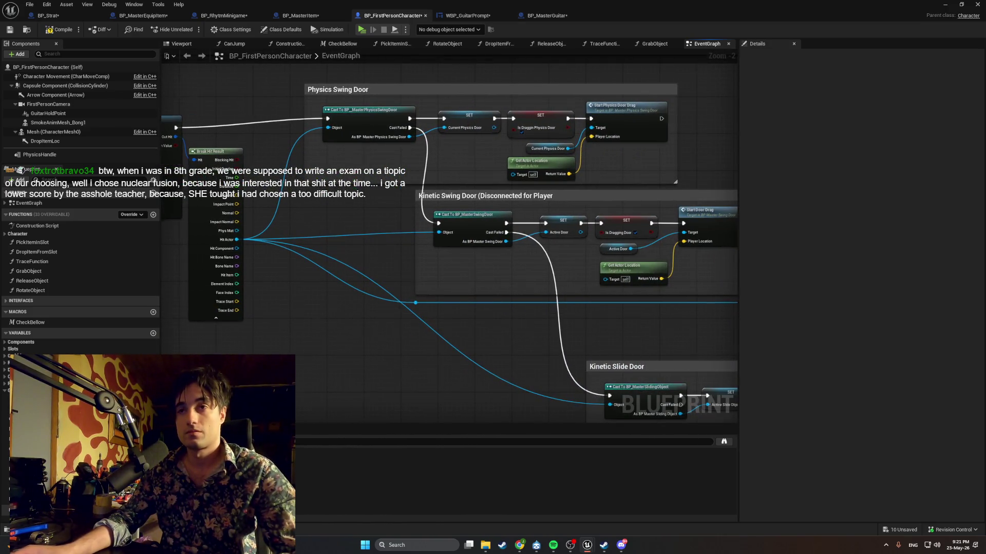
left_click_drag(559, 200, 495, 218)
left_click(494, 218)
key("Delete")
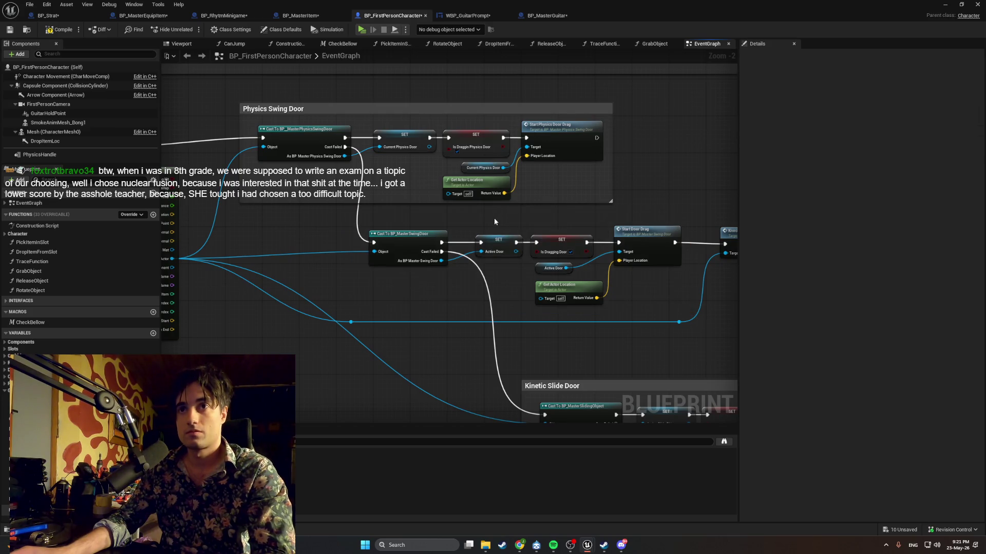
key("ctrl+z")
left_click(482, 217)
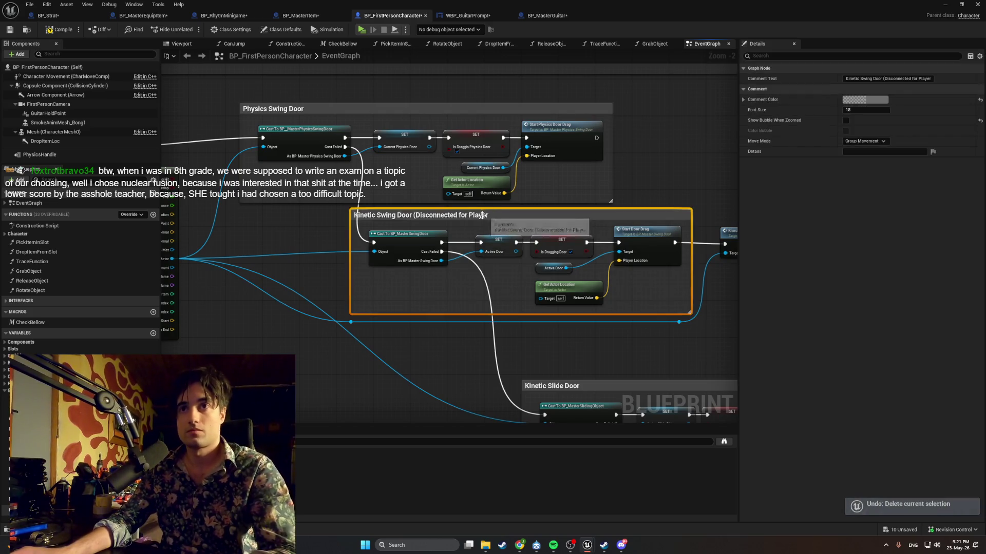
double_click(481, 216)
left_click_drag(492, 215, 414, 216)
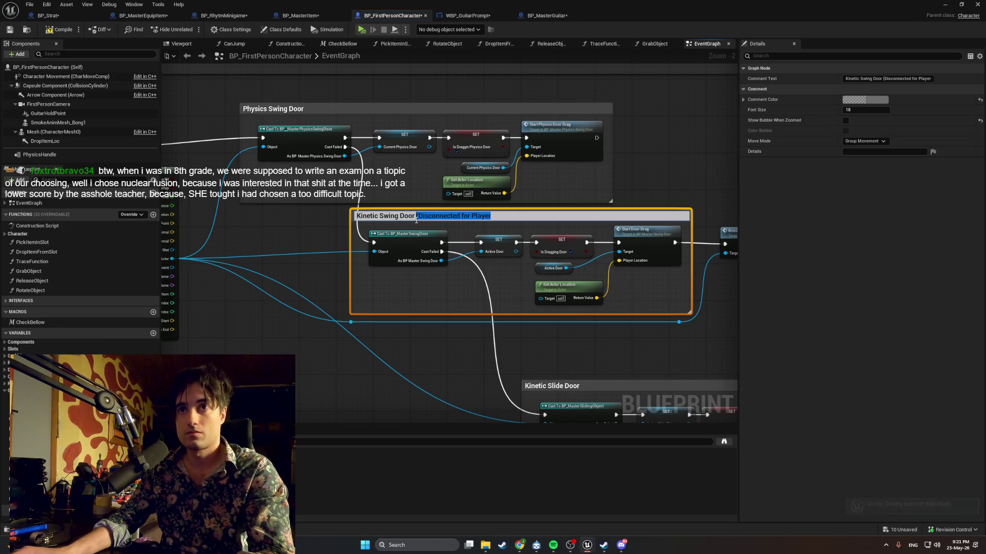
key("BackSpace")
left_click(581, 331)
Move the Kinetic Slide Door comment group and its nodes slightly higher
mouse_move(580, 331)
left_mouse_down()
mouse_move(392, 273)
mouse_move(487, 228)
mouse_move(513, 241)
mouse_move(498, 245)
mouse_move(512, 292)
mouse_move(565, 293)
mouse_move(385, 242)
left_mouse_up()
scroll(498, 246, "down", 1)
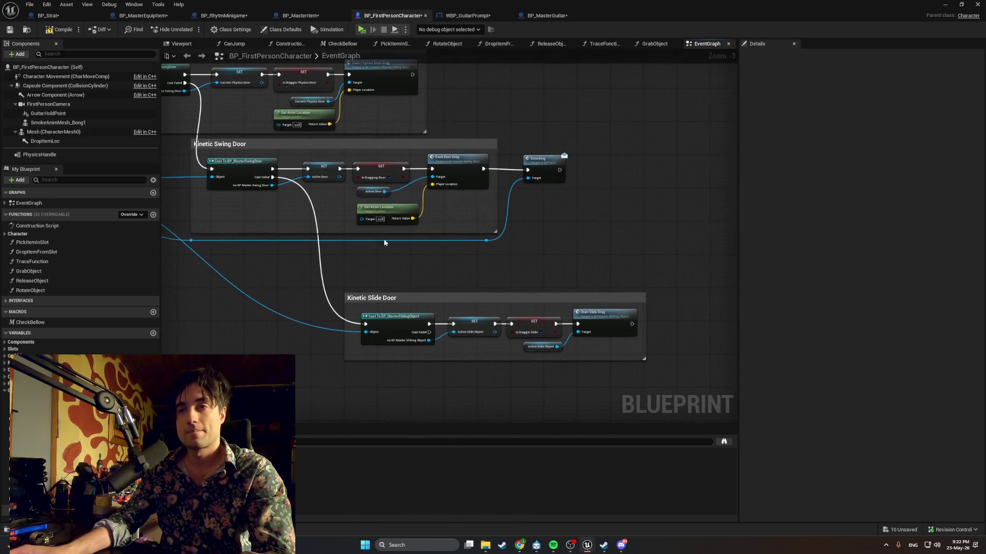
left_click(590, 354)
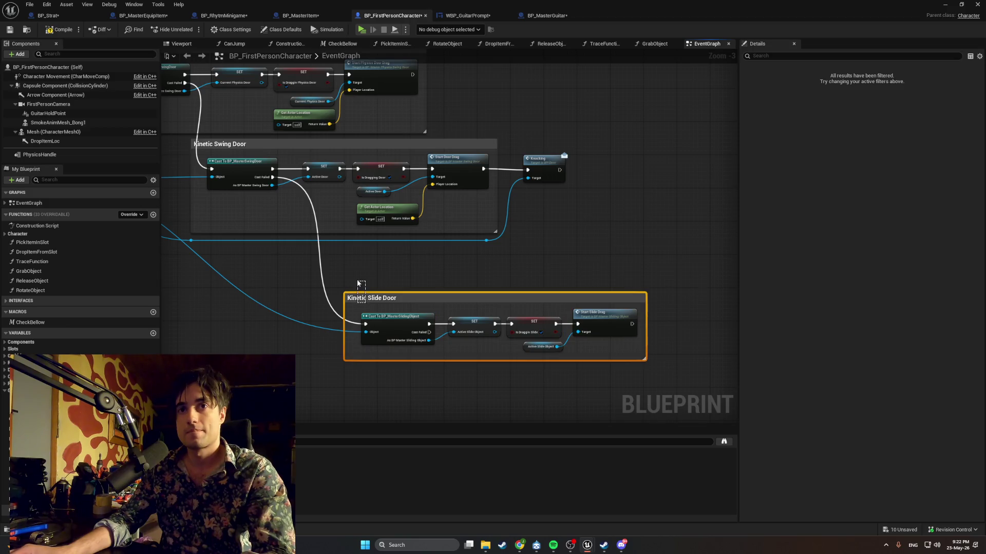
left_click(362, 300)
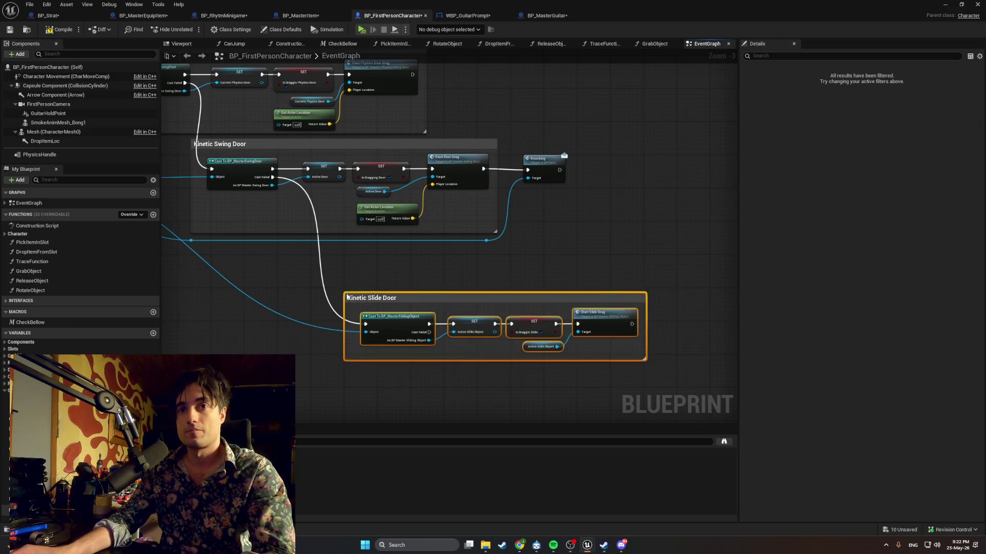
left_click_drag(362, 301, 362, 263)
scroll(251, 279, "down", 3)
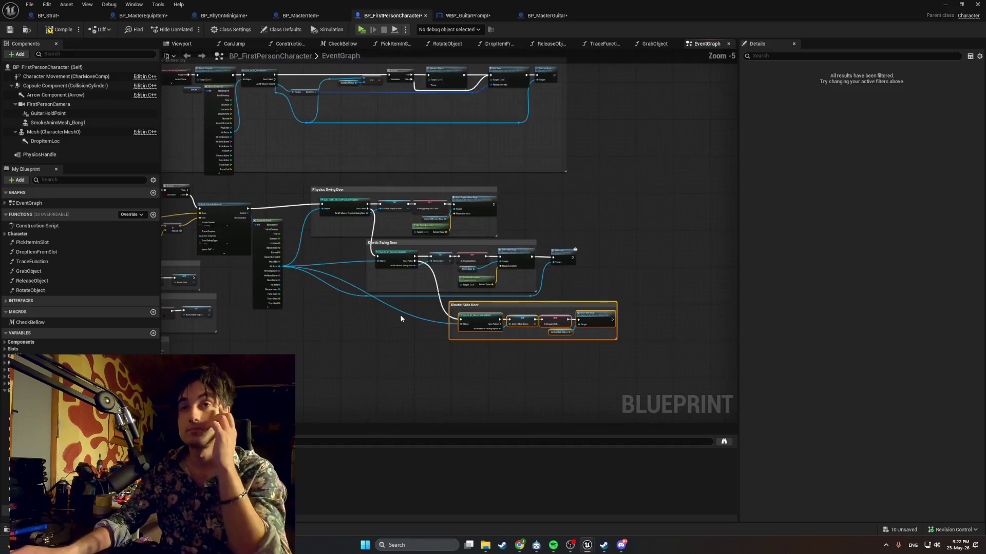
mouse_move(334, 318)
left_mouse_down()
mouse_move(519, 301)
mouse_move(577, 341)
mouse_move(524, 391)
mouse_move(477, 412)
left_mouse_up()
left_click_drag(472, 249, 412, 292)
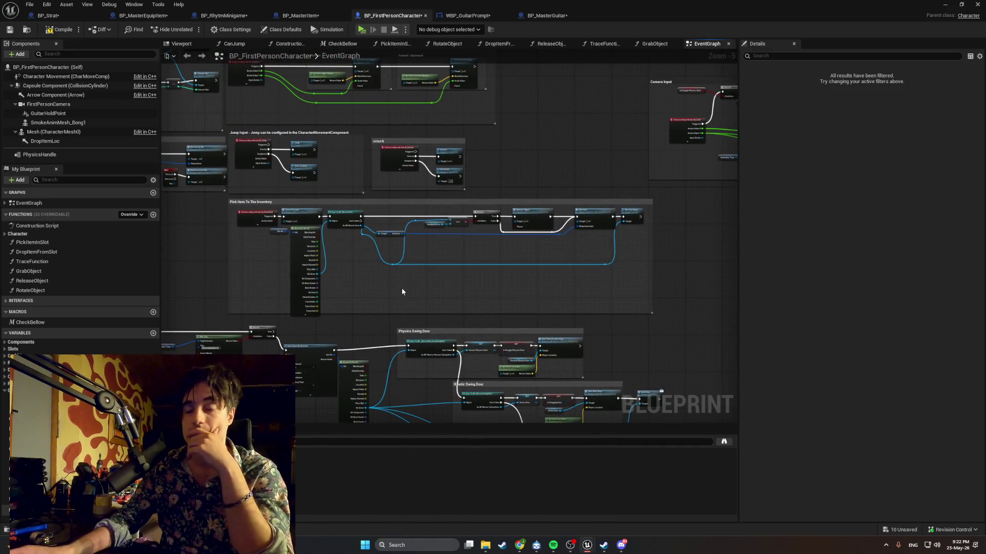
scroll(340, 320, "up", 3)
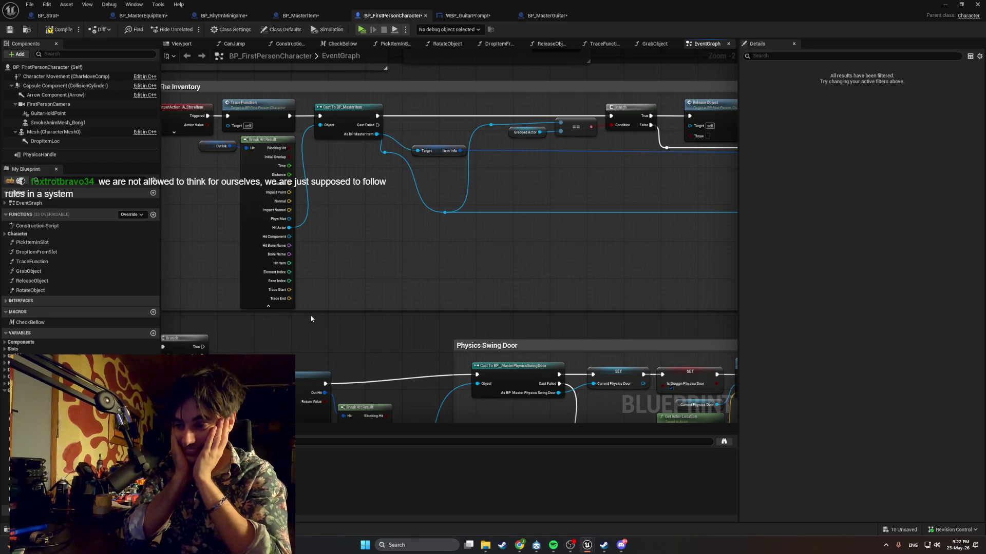
scroll(372, 233, "down", 7)
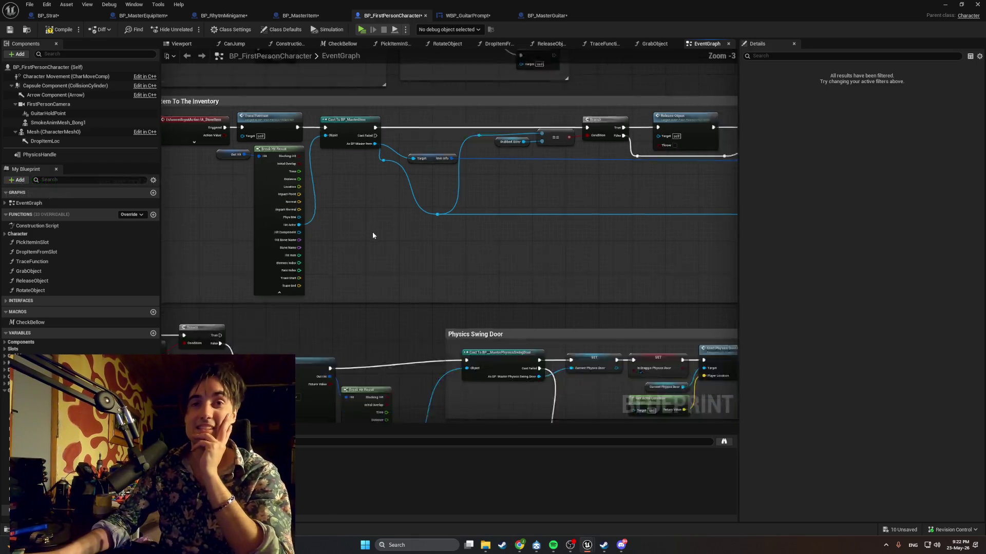
scroll(308, 194, "up", 6)
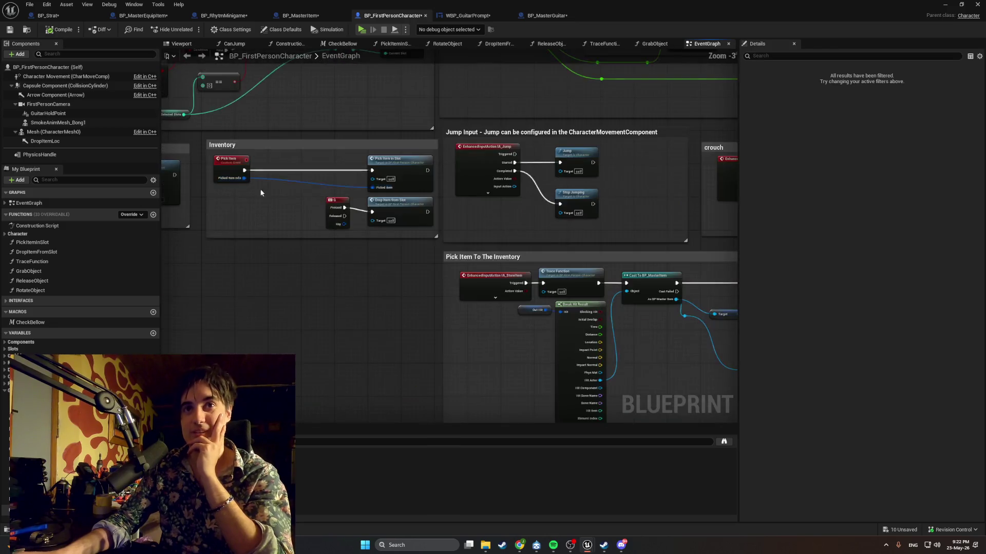
mouse_move(315, 188)
left_mouse_down()
mouse_move(586, 157)
mouse_move(572, 176)
left_mouse_up()
scroll(493, 167, "down", 2)
scroll(476, 202, "up", 1)
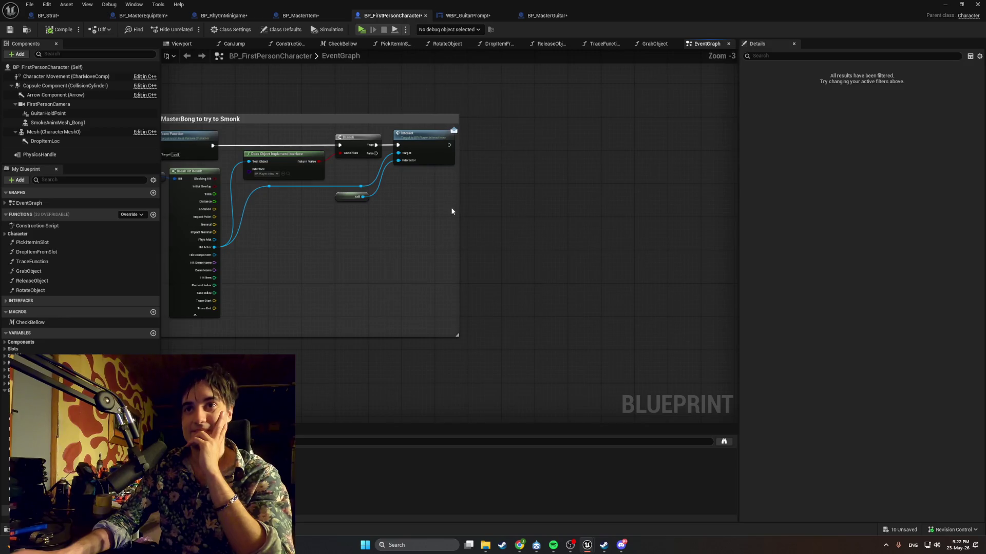
scroll(433, 208, "down", 1)
Marquee-select the Interact comment group together with its nodes
left_click_drag(432, 207, 527, 235)
left_click(369, 142)
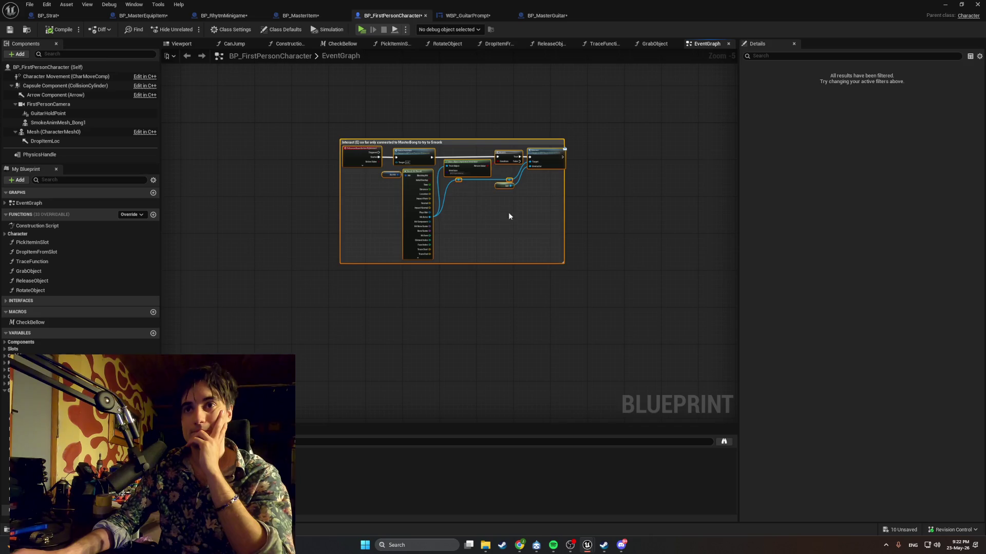
left_click(575, 240)
left_click_drag(611, 264, 302, 95)
left_click_drag(421, 192, 598, 163)
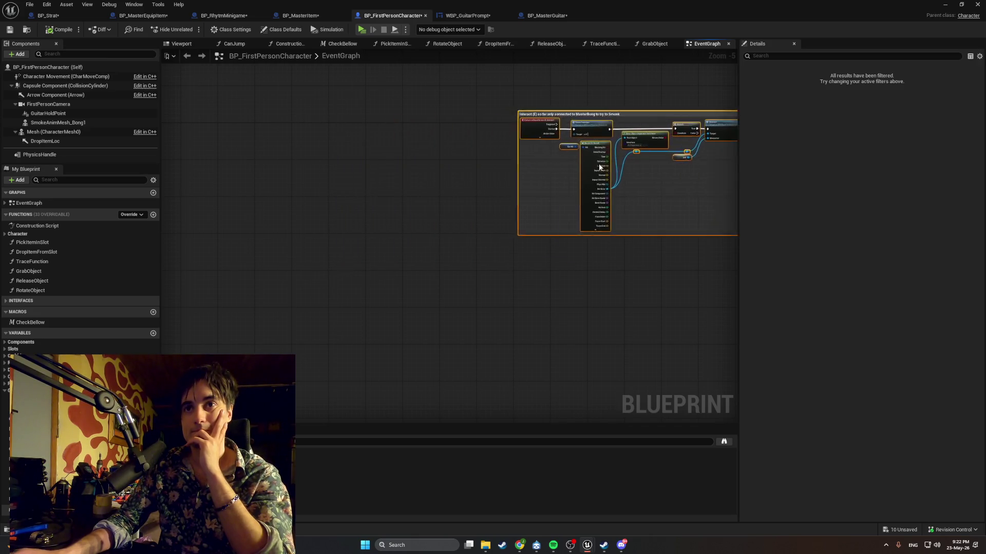
scroll(599, 163, "down", 5)
Drag the Interact group up beside the Pick Item To The Inventory comment
mouse_move(666, 190)
left_mouse_down()
mouse_move(422, 187)
mouse_move(441, 185)
left_mouse_up()
scroll(437, 185, "up", 6)
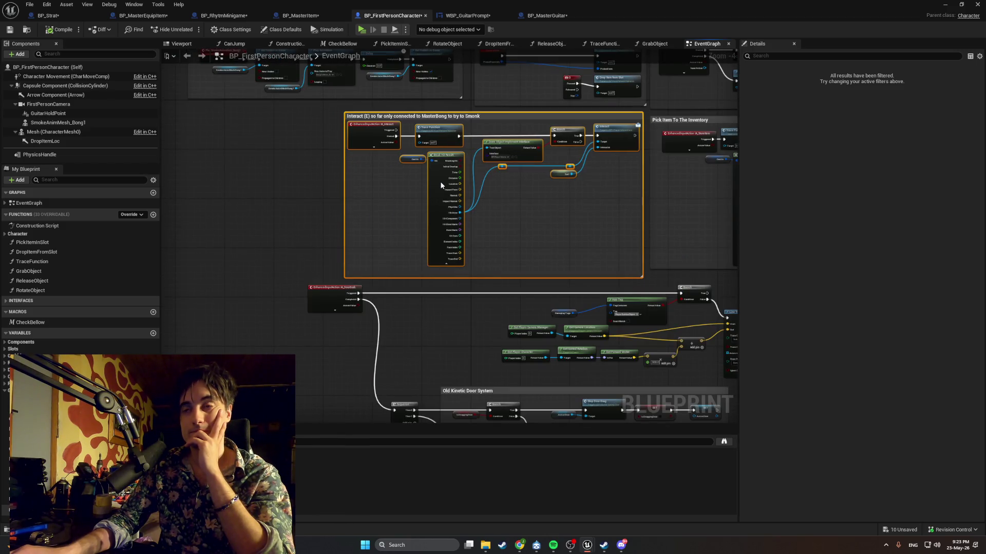
scroll(439, 184, "down", 5)
scroll(432, 194, "up", 4)
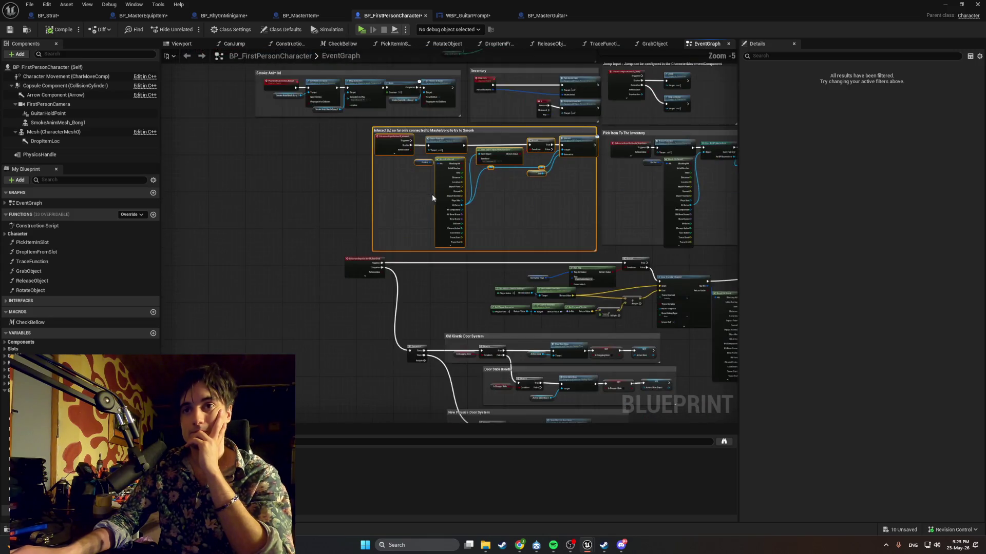
scroll(432, 194, "down", 2)
scroll(464, 272, "up", 2)
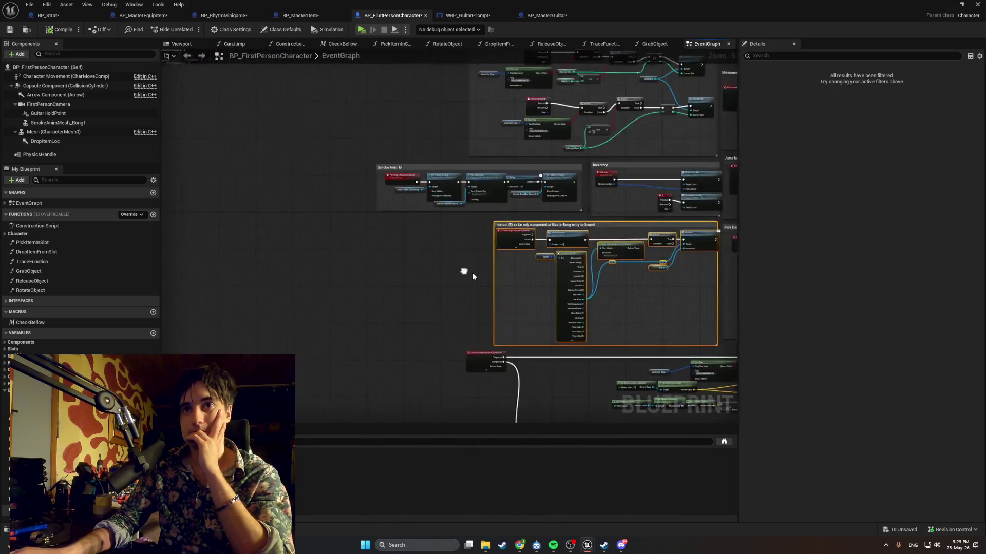
left_click_drag(462, 227, 543, 311)
scroll(451, 193, "up", 5)
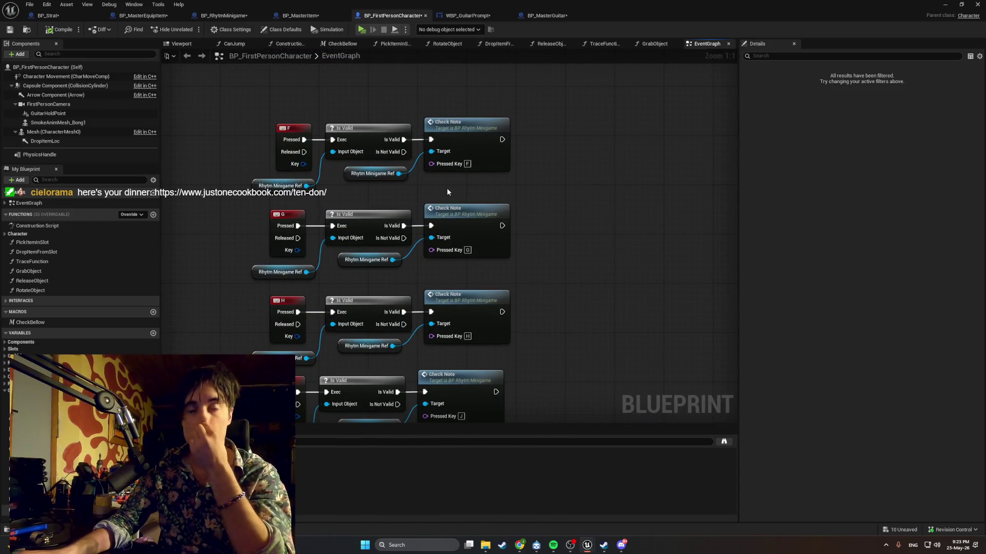
Wrap the F/G/H/J key nodes in a comment titled 'Rhytm Minigame Keys (rework later to make IA inputs)'
scroll(445, 189, "down", 5)
scroll(464, 261, "up", 2)
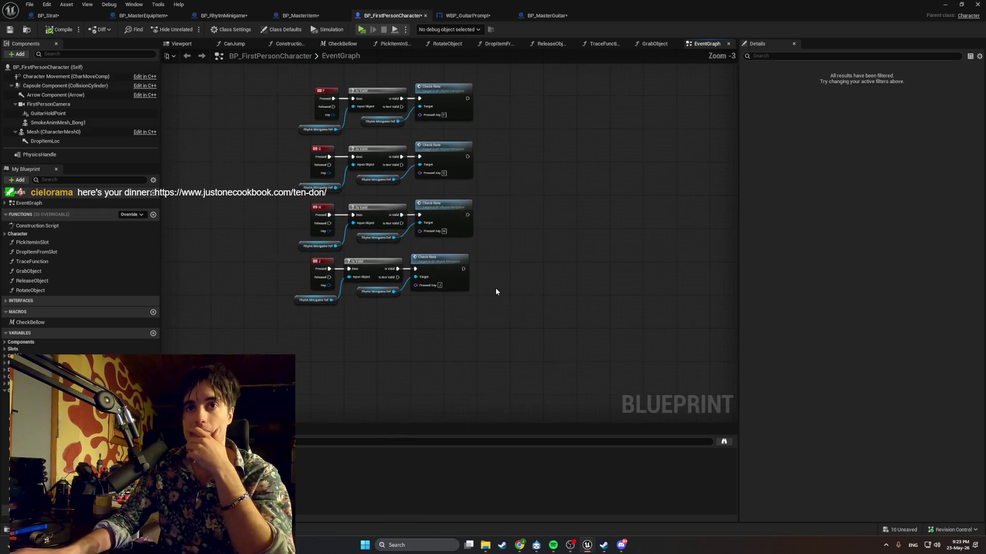
scroll(477, 322, "down", 2)
mouse_move(458, 326)
left_mouse_down()
mouse_move(334, 213)
mouse_move(658, 189)
mouse_move(270, 232)
mouse_move(236, 223)
left_mouse_up()
scroll(245, 212, "up", 4)
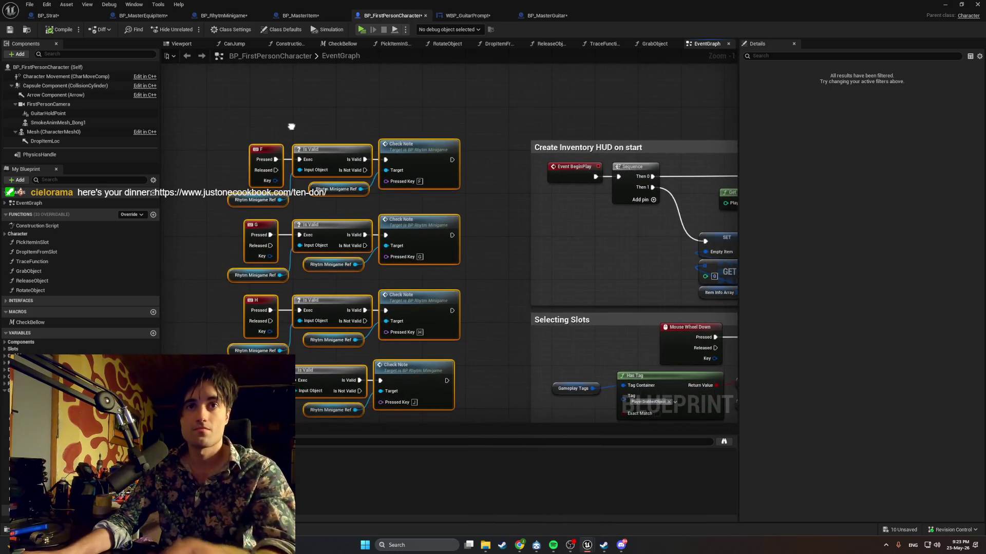
left_click_drag(293, 125, 286, 98)
type("c")
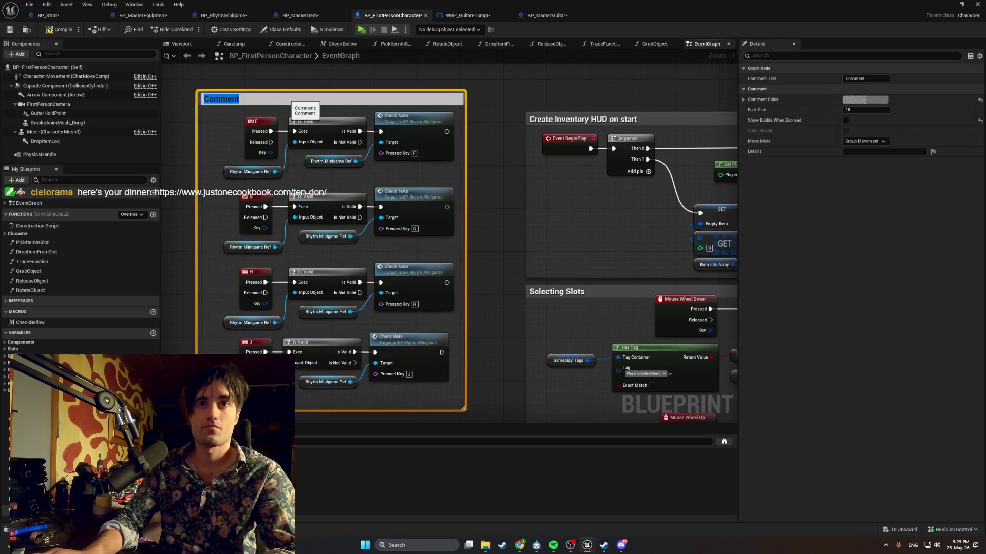
type("Rhytm Minigame Ke")
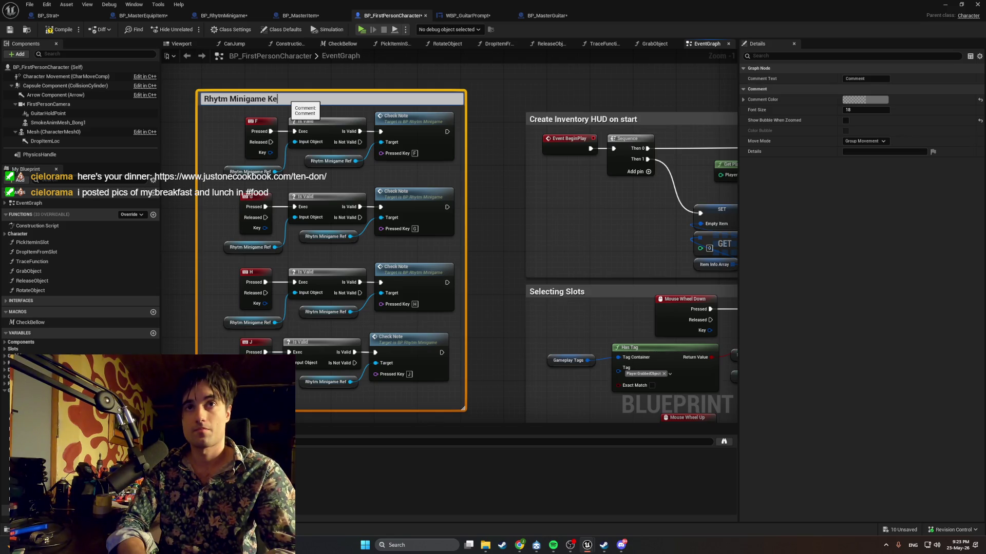
type("ys (rework later fF")
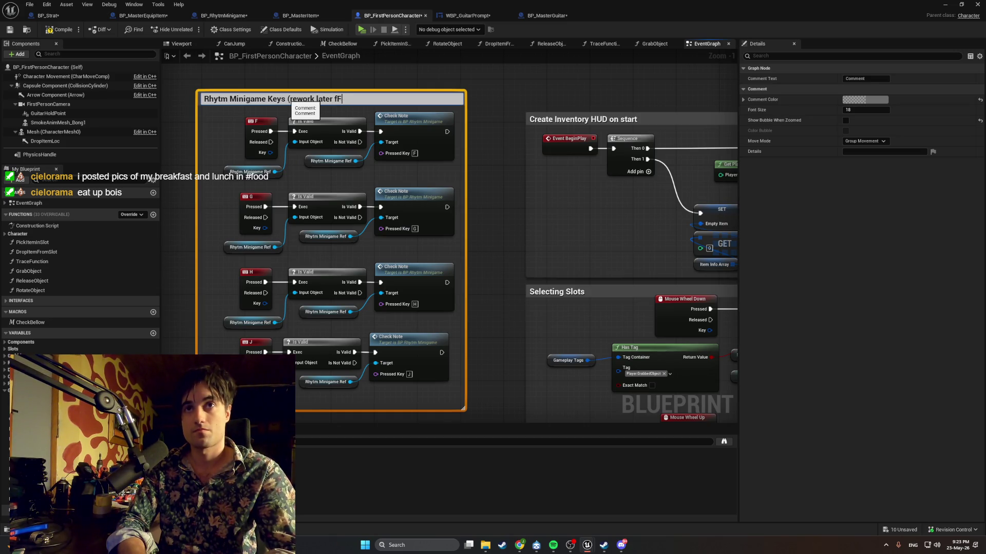
type("OR")
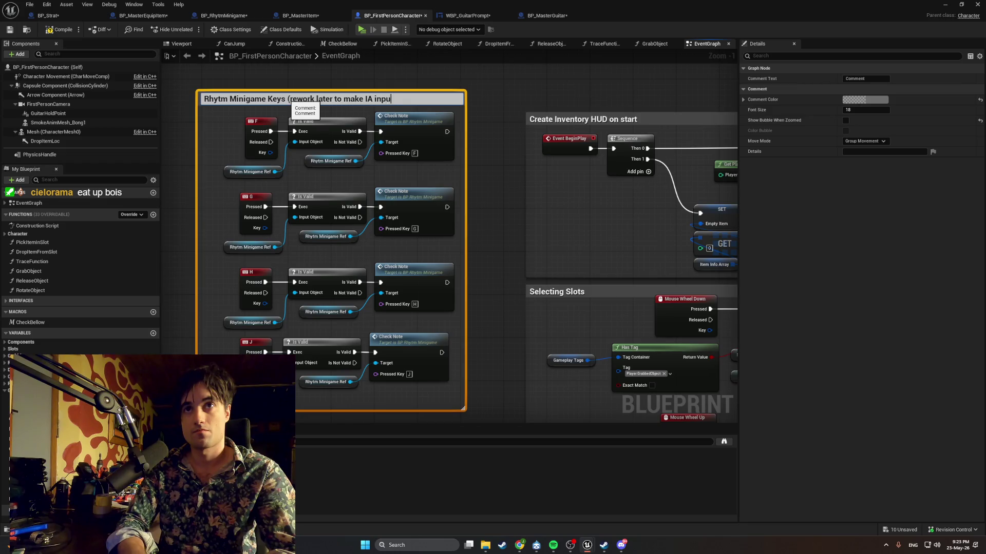
key("Return")
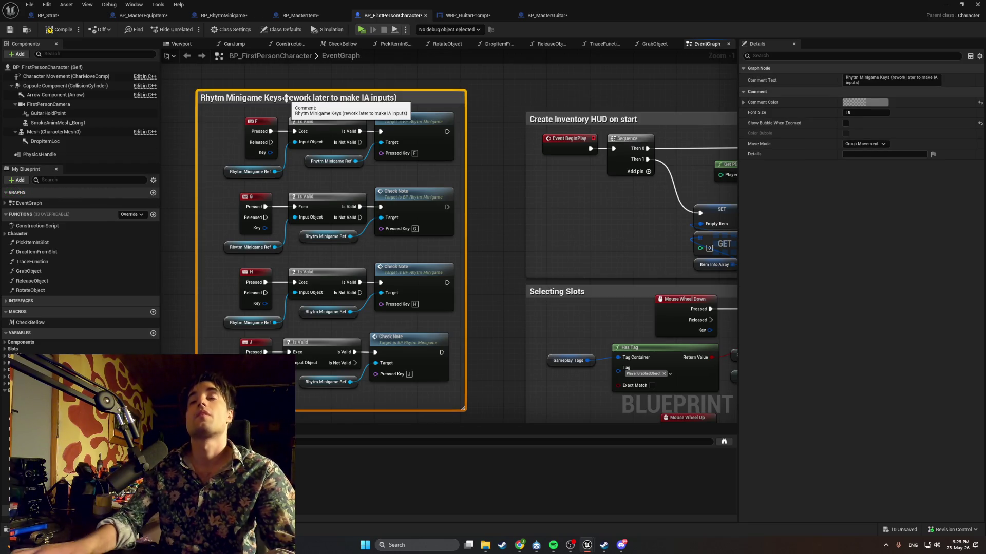
scroll(470, 153, "down", 2)
scroll(446, 216, "down", 3)
scroll(495, 251, "up", 3)
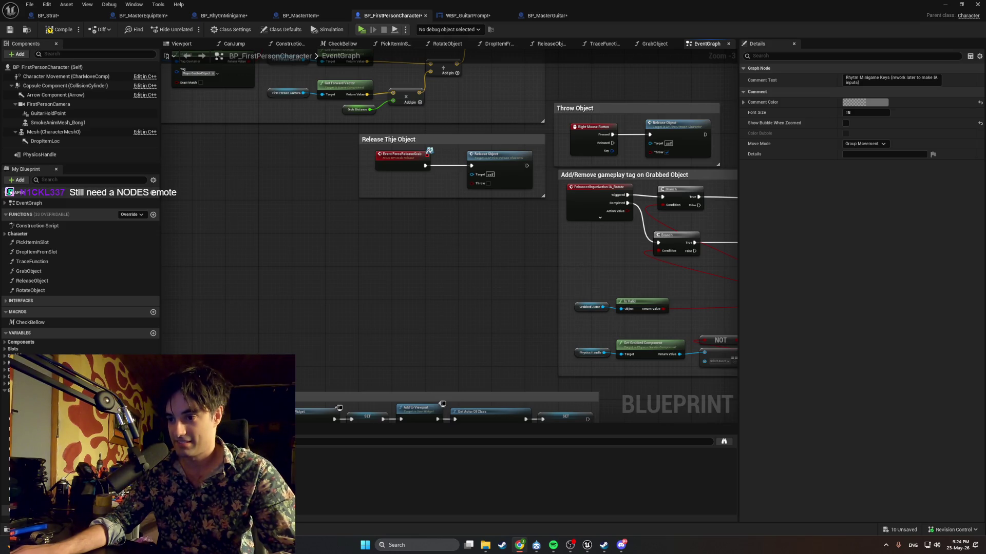
Show the Just One Cookbook Tendon recipe in Chrome, accept its privacy prompt, and scroll through it
left_click(520, 545)
left_click(538, 402)
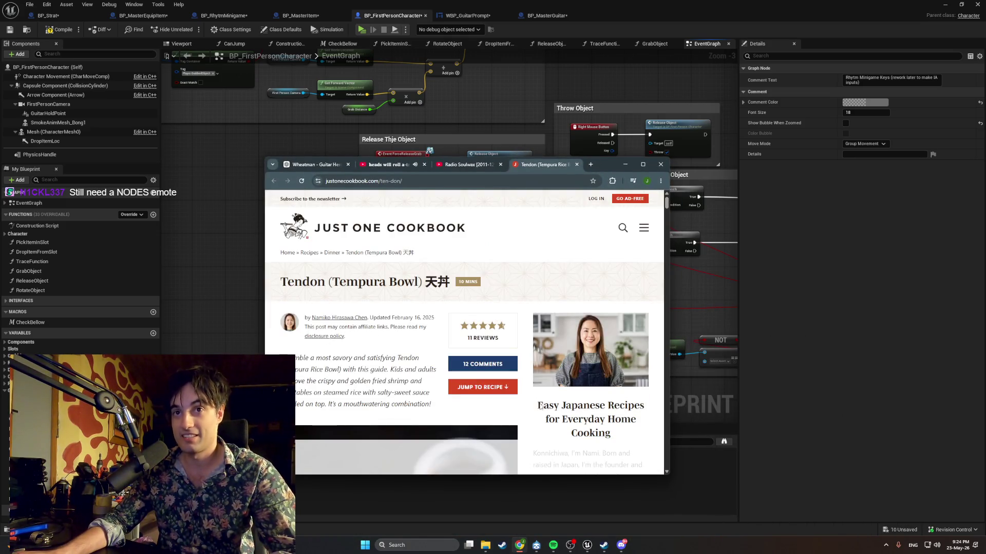
scroll(388, 296, "down", 10)
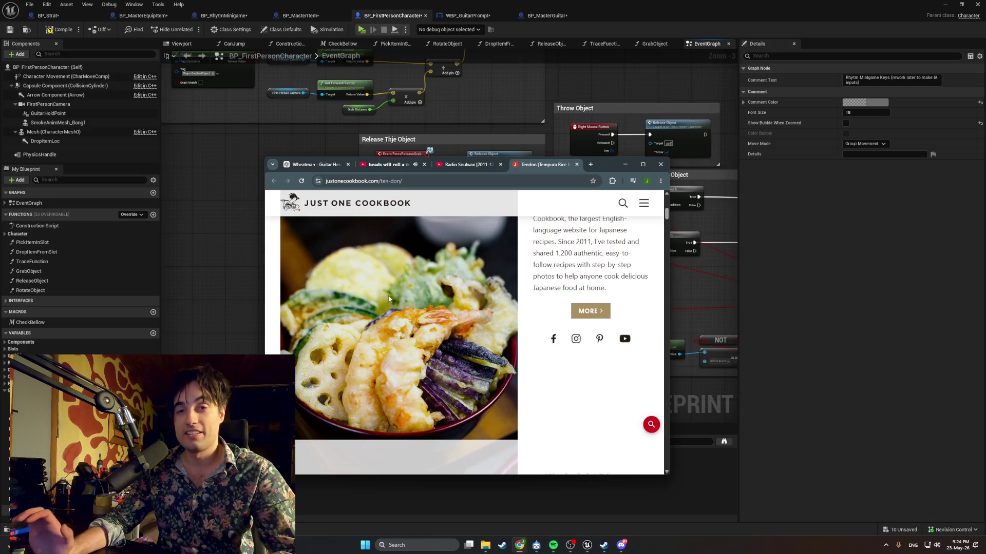
scroll(389, 299, "down", 15)
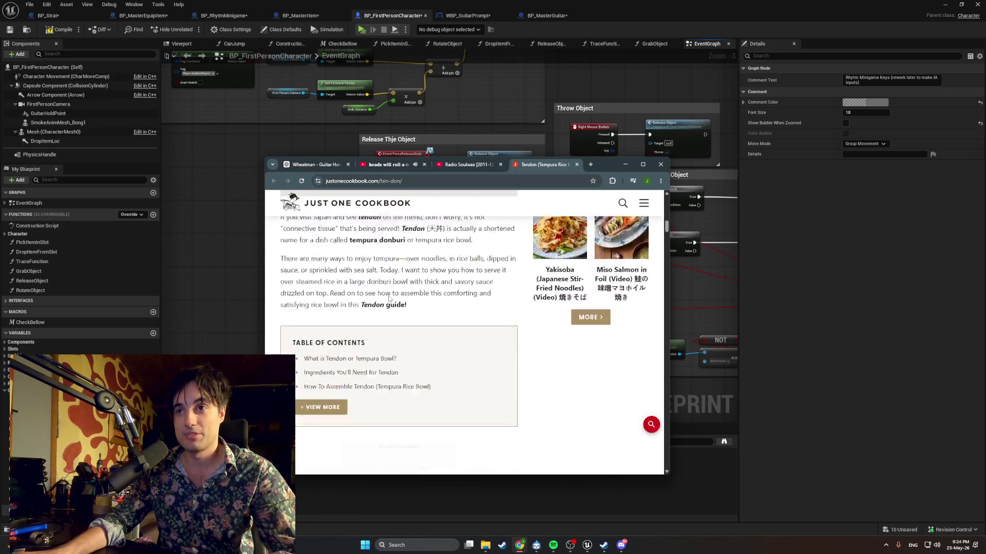
scroll(389, 299, "up", 12)
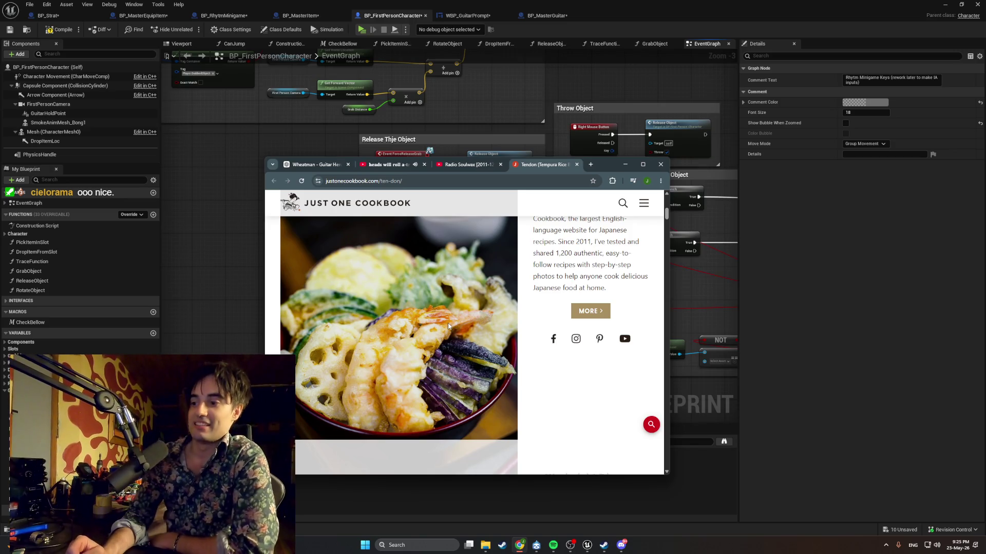
Close the heads will roll tab and play 'Radio Soulwax [2011-12-13] Live @ Studio Brussel (1/2)'
left_click(422, 165)
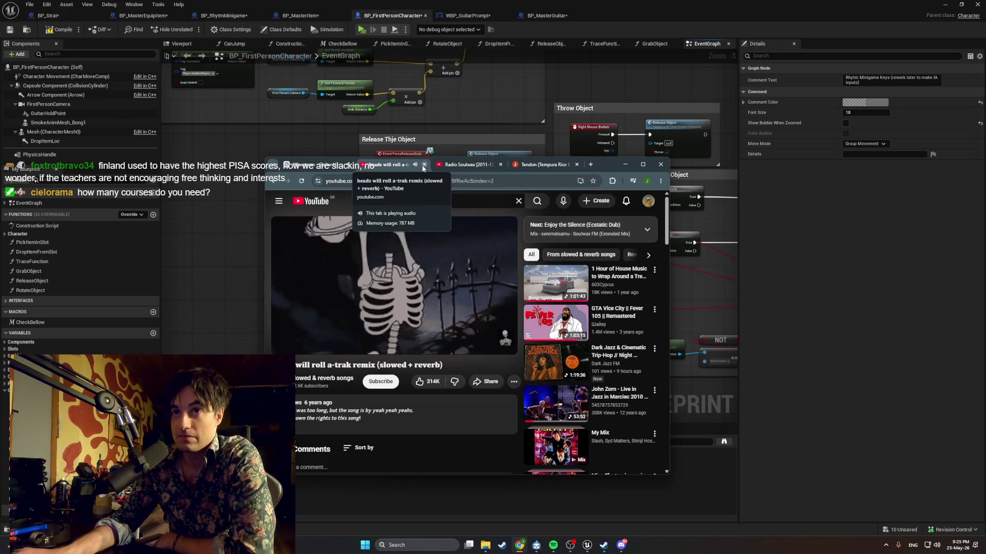
left_click(423, 164)
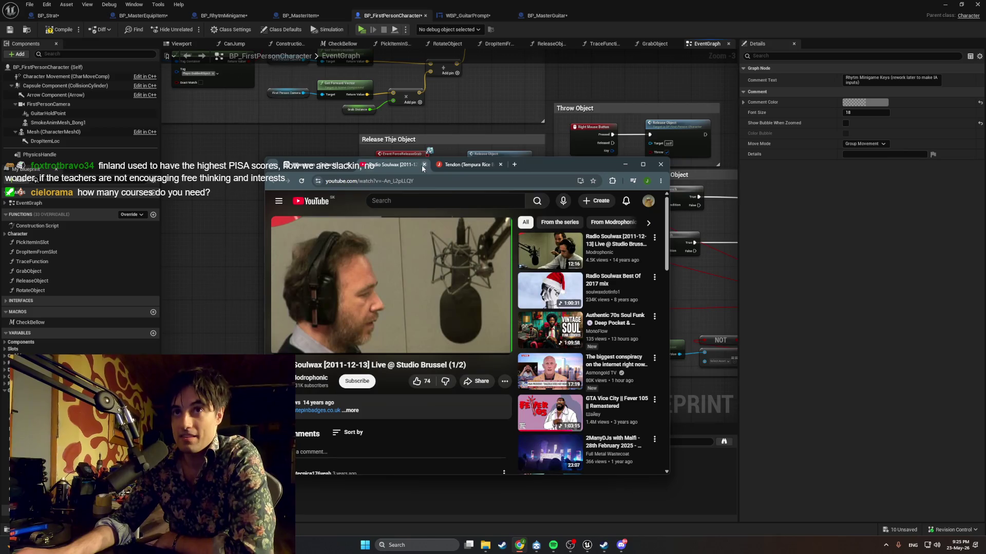
left_click(367, 238)
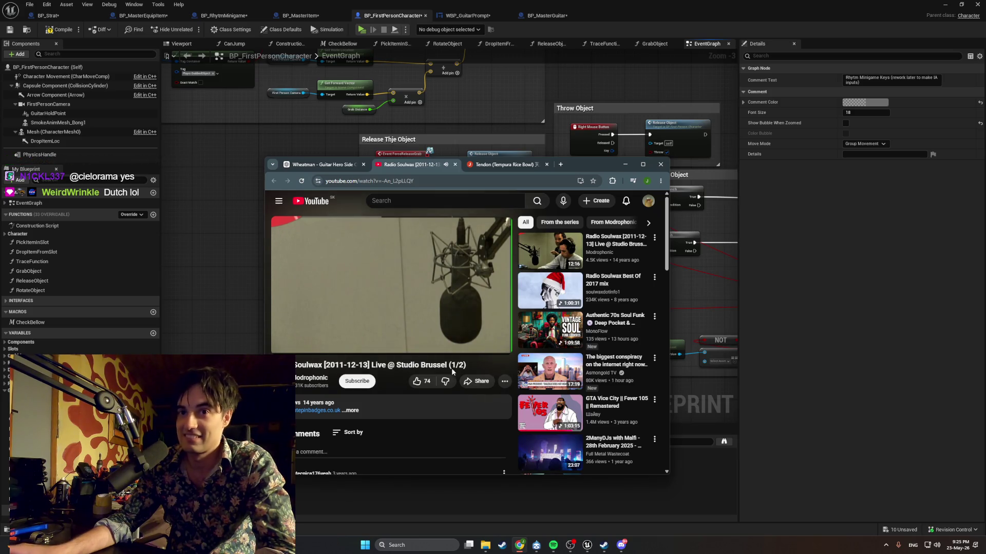
mouse_move(310, 348)
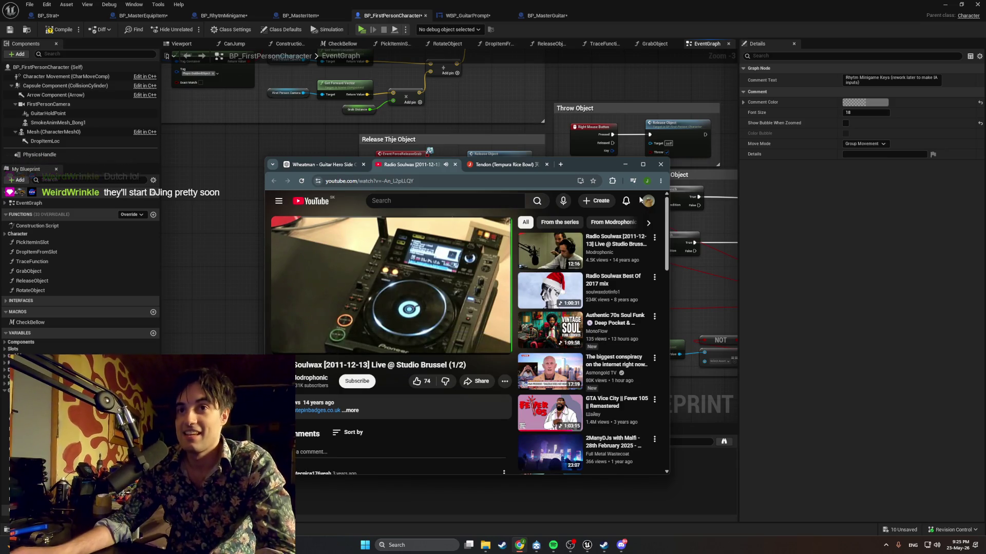
Return to the editor and pan the EventGraph to the Move Closer, Grab and Throw sections
left_click(629, 167)
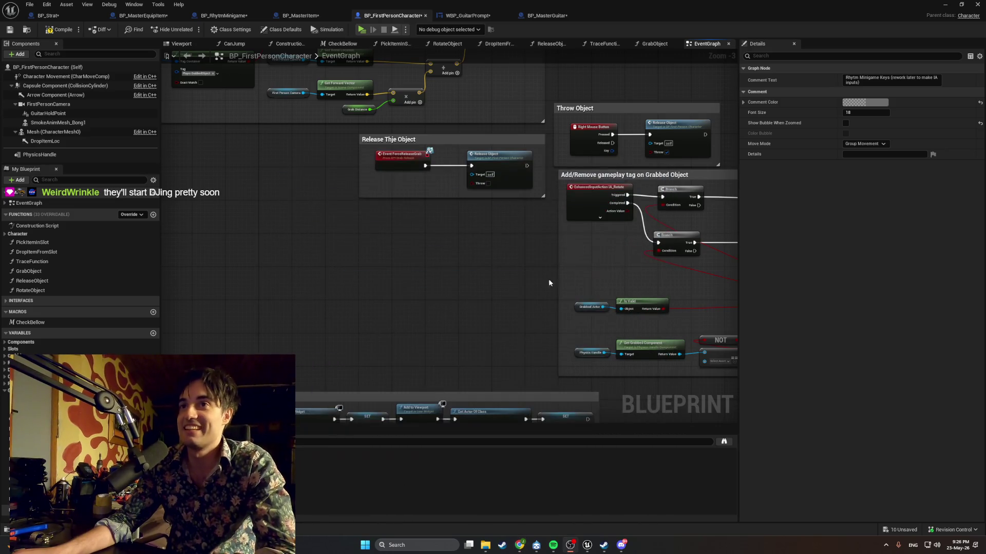
scroll(504, 315, "down", 3)
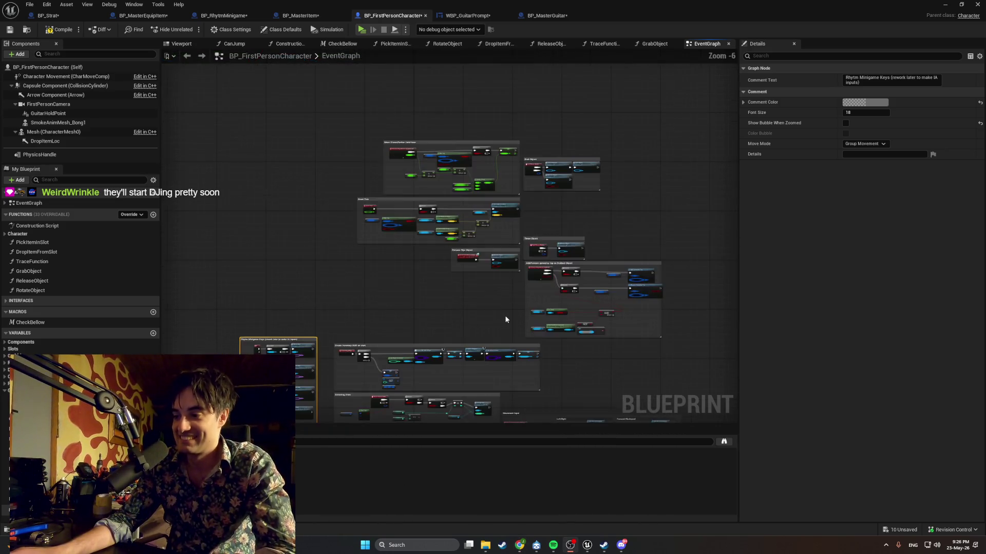
scroll(478, 326, "up", 4)
scroll(462, 293, "down", 4)
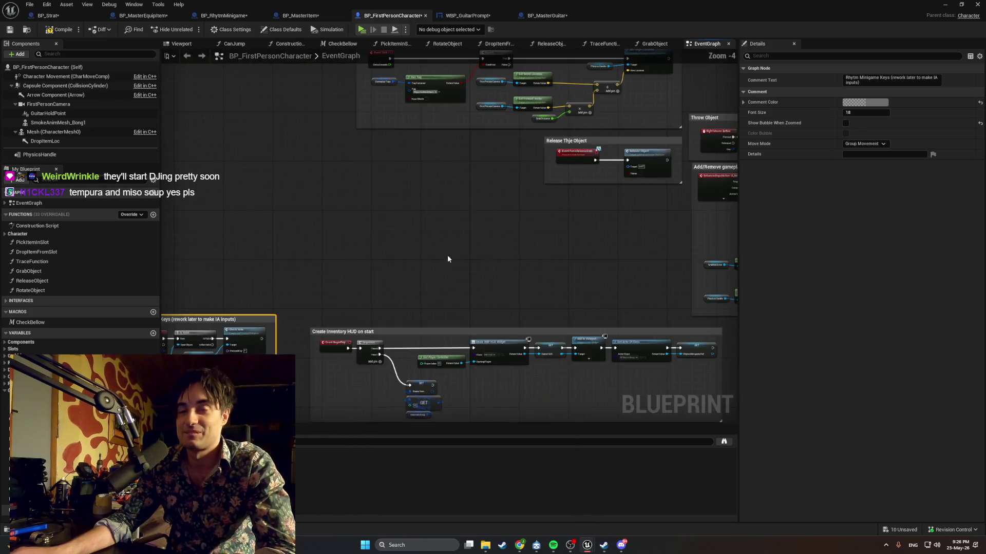
scroll(448, 255, "up", 2)
left_click_drag(447, 297, 350, 348)
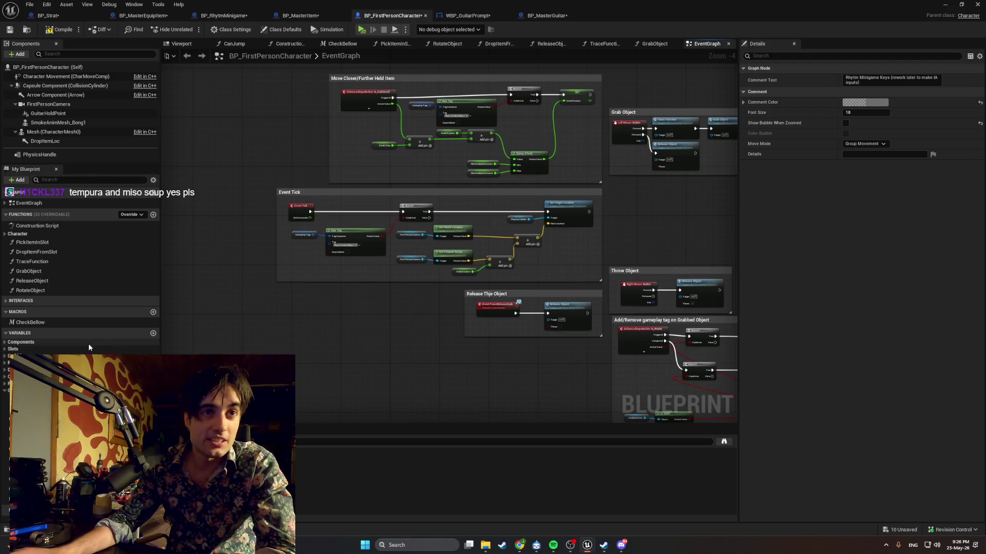
Open the RotateObject function graph and bring its Set Target Rotation node into view
double_click(77, 290)
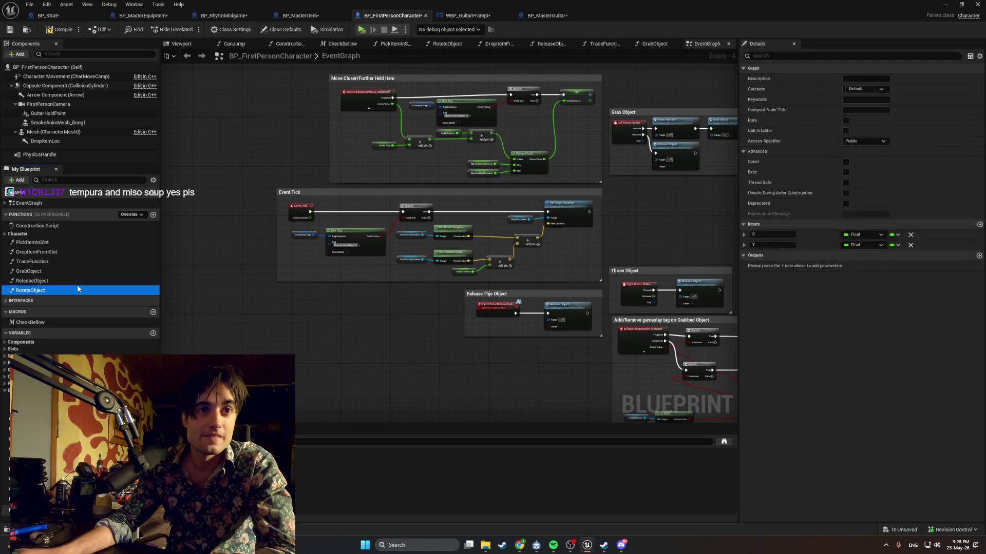
scroll(204, 252, "up", 2)
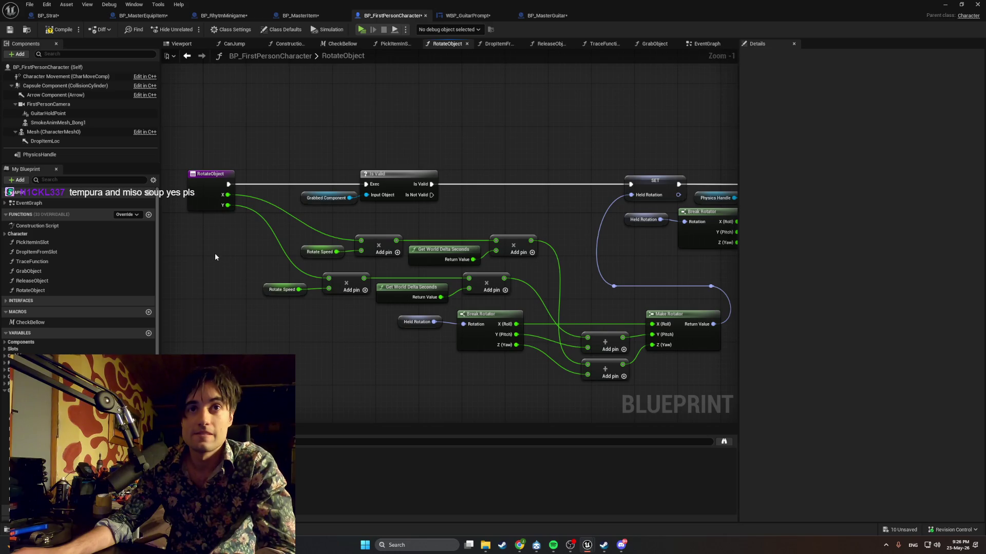
left_click_drag(226, 249, 249, 267)
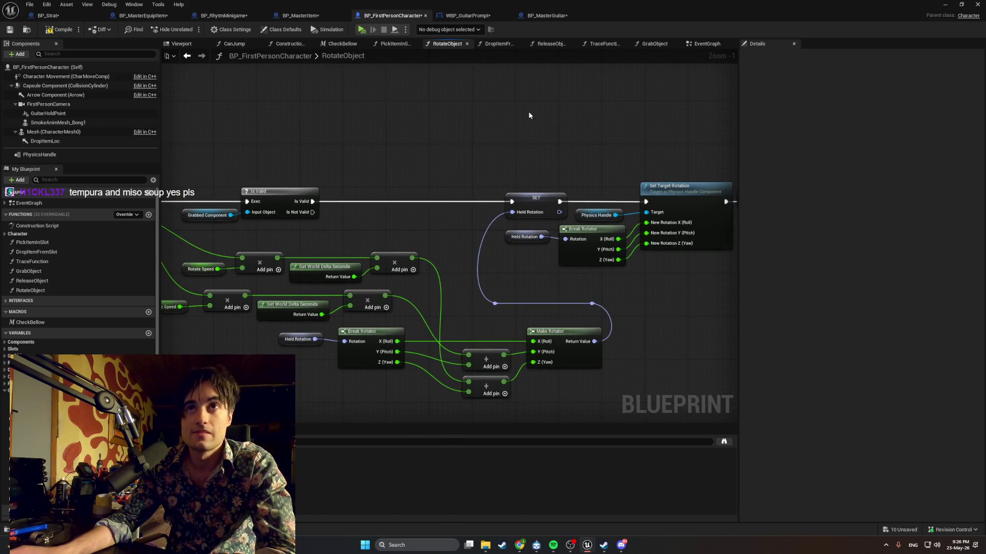
Back in the EventGraph, jump through Find Results to the Rotate Object call node
left_click(707, 44)
left_click_drag(511, 205, 495, 201)
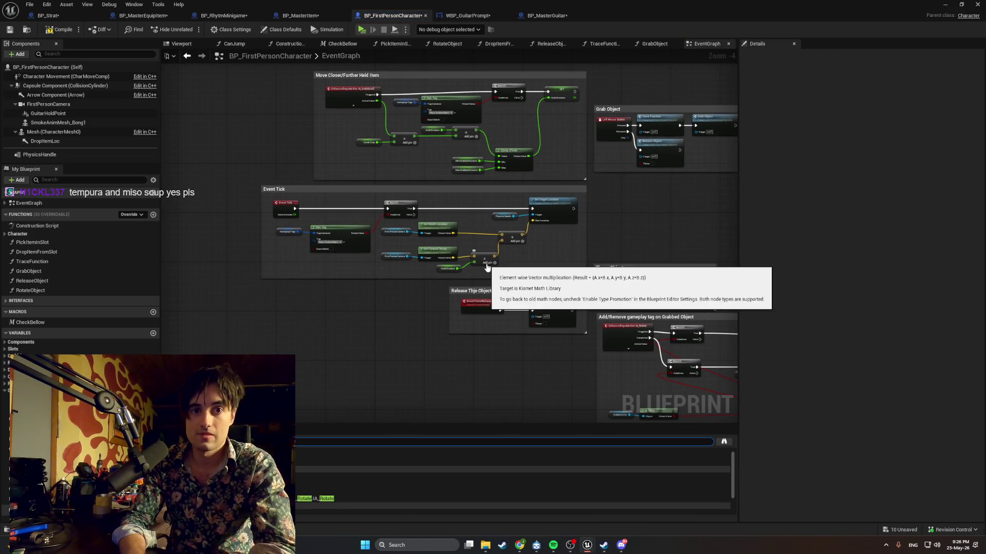
left_click(513, 511)
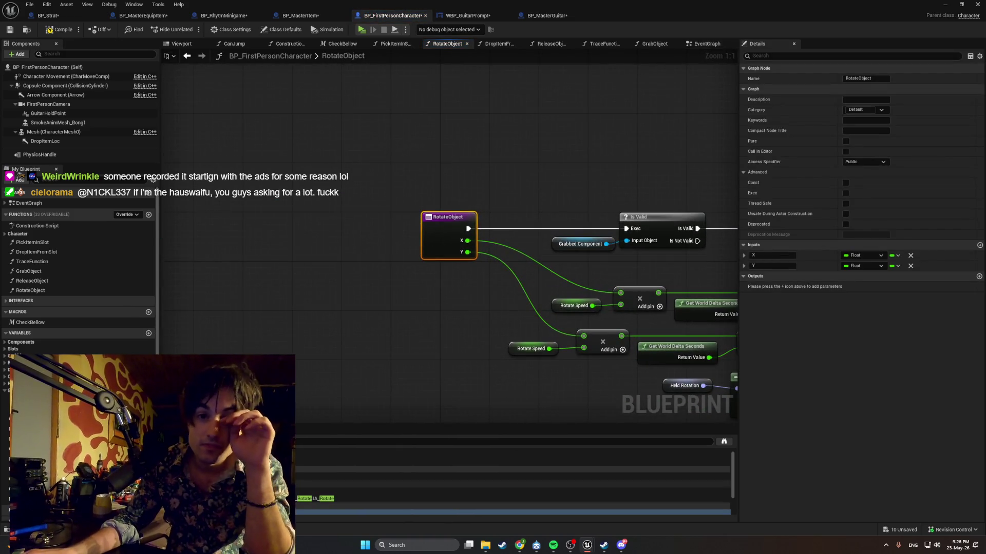
left_click(513, 476)
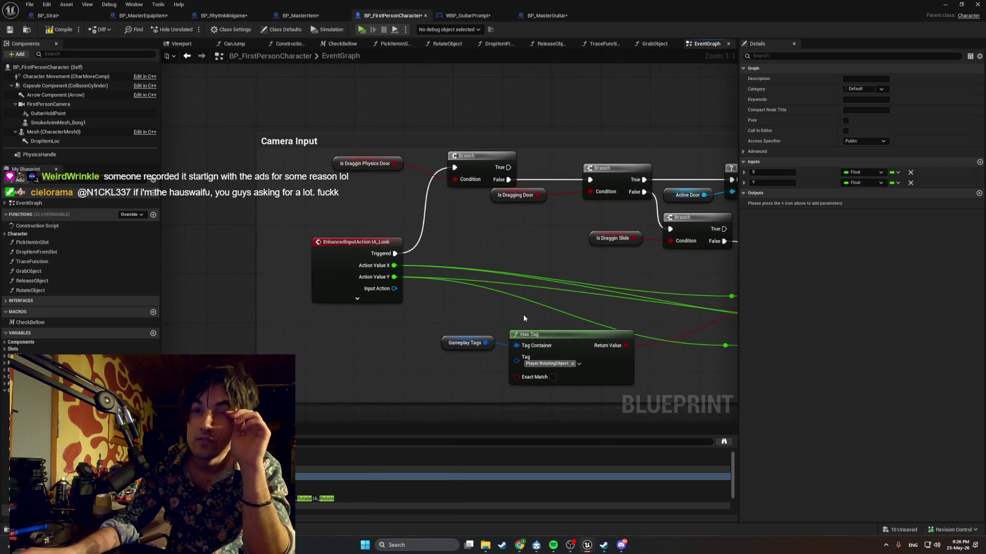
mouse_move(523, 308)
left_mouse_down()
mouse_move(218, 268)
mouse_move(576, 295)
left_mouse_up()
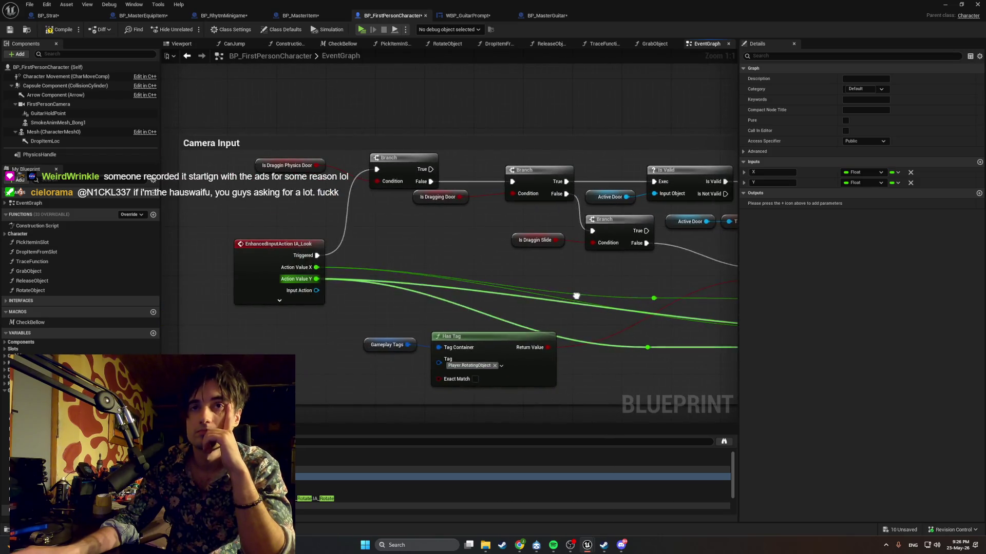
mouse_move(459, 198)
left_mouse_down()
mouse_move(232, 196)
mouse_move(308, 206)
mouse_move(267, 241)
mouse_move(276, 248)
mouse_move(258, 237)
mouse_move(304, 248)
mouse_move(272, 245)
left_mouse_up()
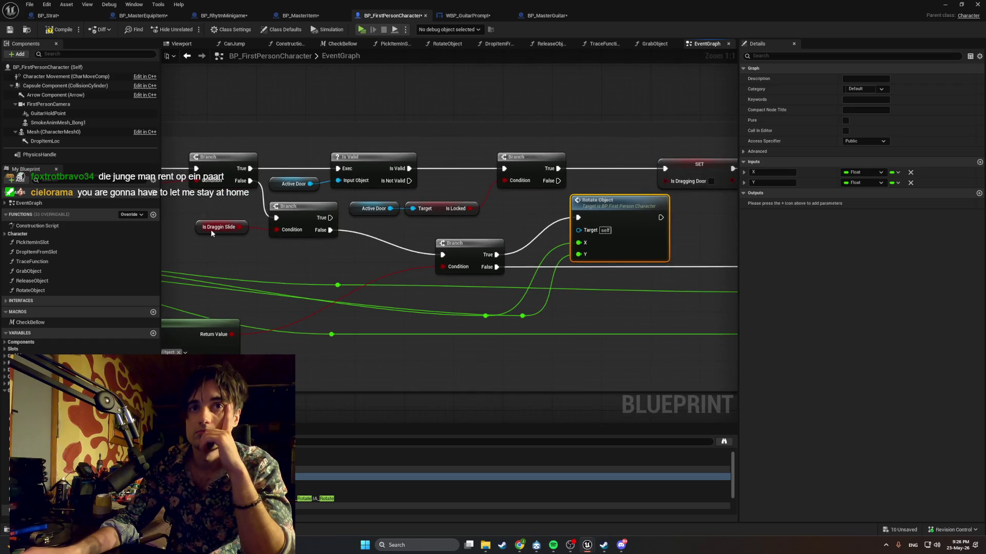
mouse_move(376, 257)
left_mouse_down()
mouse_move(439, 238)
mouse_move(389, 257)
mouse_move(162, 239)
left_mouse_up()
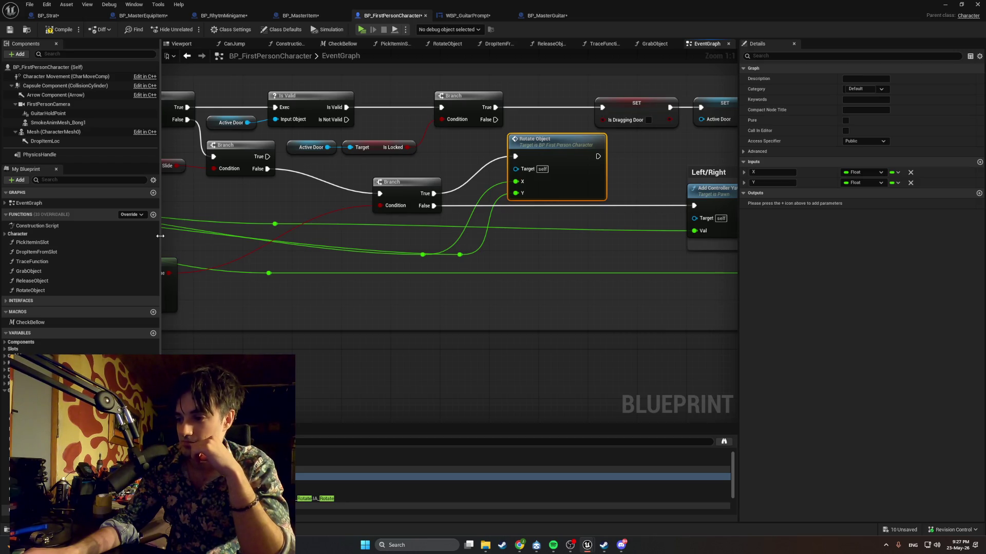
mouse_move(277, 241)
left_mouse_down()
mouse_move(460, 213)
mouse_move(402, 304)
mouse_move(520, 304)
mouse_move(191, 294)
mouse_move(237, 291)
mouse_move(100, 282)
mouse_move(389, 277)
left_mouse_up()
scroll(520, 304, "up", 1)
scroll(313, 293, "down", 1)
left_click(285, 246)
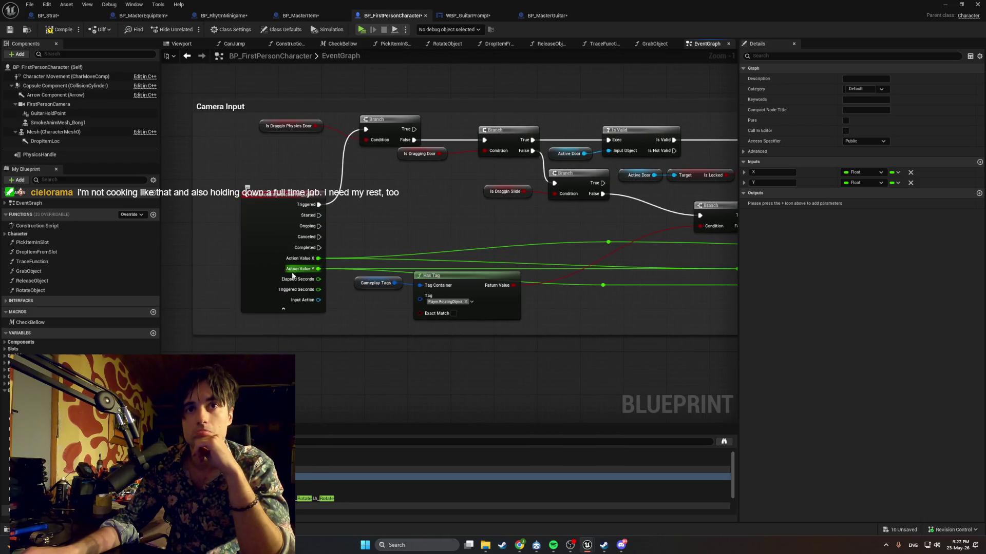
left_click(288, 310)
mouse_move(370, 250)
left_mouse_down()
mouse_move(53, 225)
mouse_move(211, 211)
mouse_move(159, 212)
left_mouse_up()
left_click_drag(276, 219, 115, 229)
left_click_drag(252, 231, 184, 228)
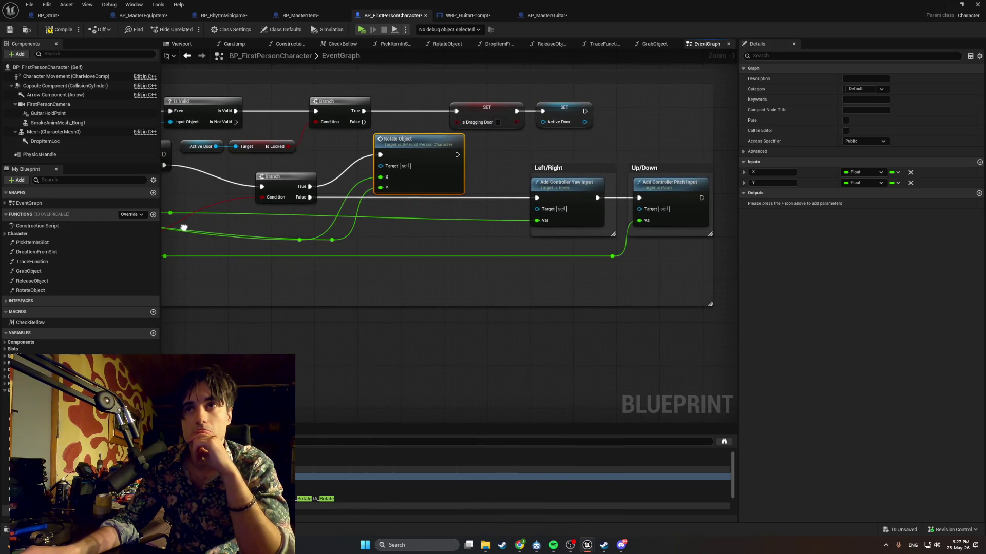
scroll(587, 214, "down", 4)
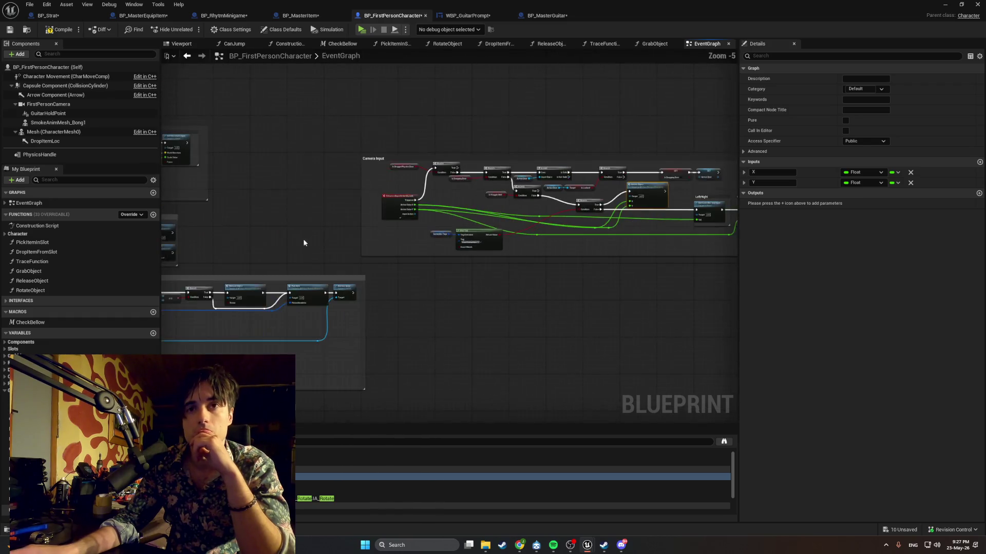
Place an R keyboard input event node in an empty area of the character's EventGraph
left_click_drag(582, 201, 556, 229)
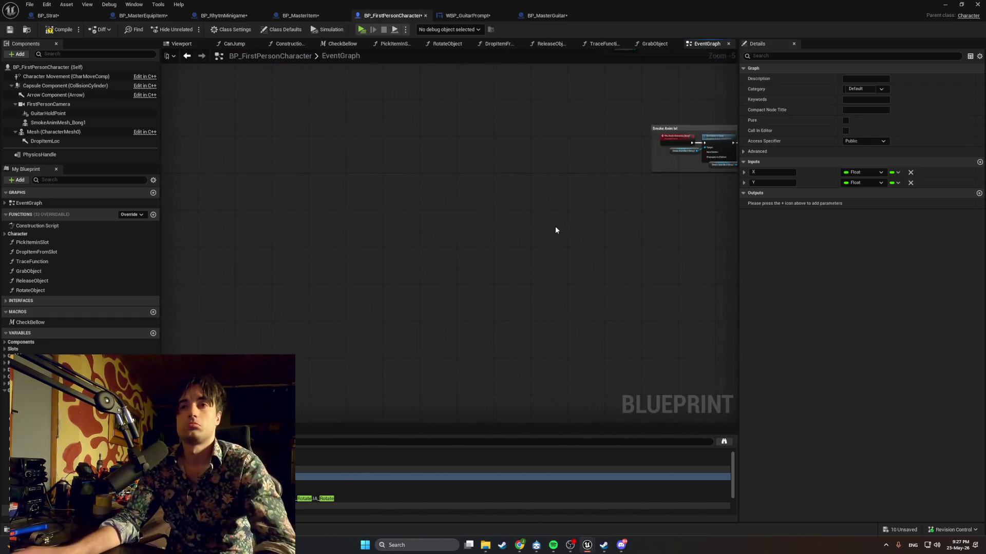
right_click(421, 256)
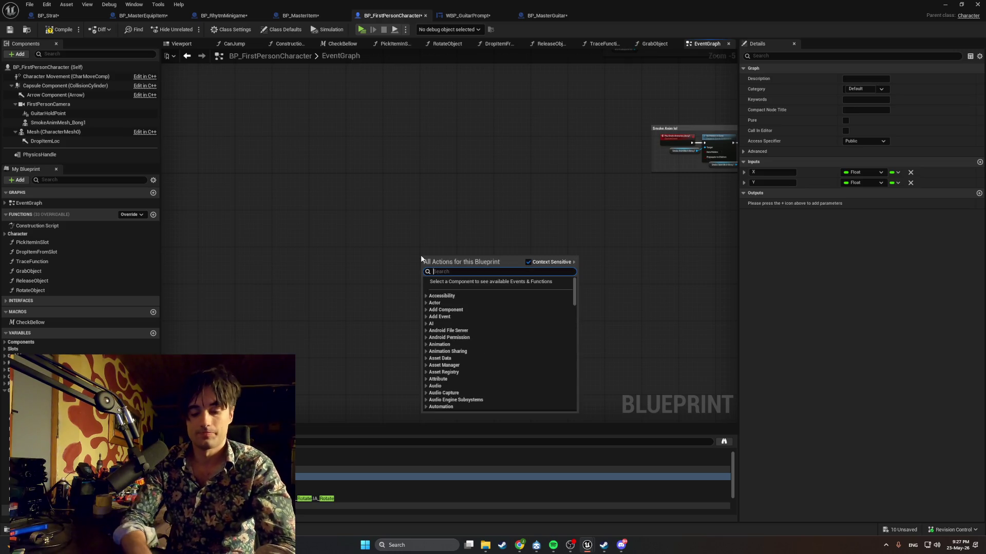
type("F K")
key("BackSpace")
key("BackSpace")
key("BackSpace")
type("R")
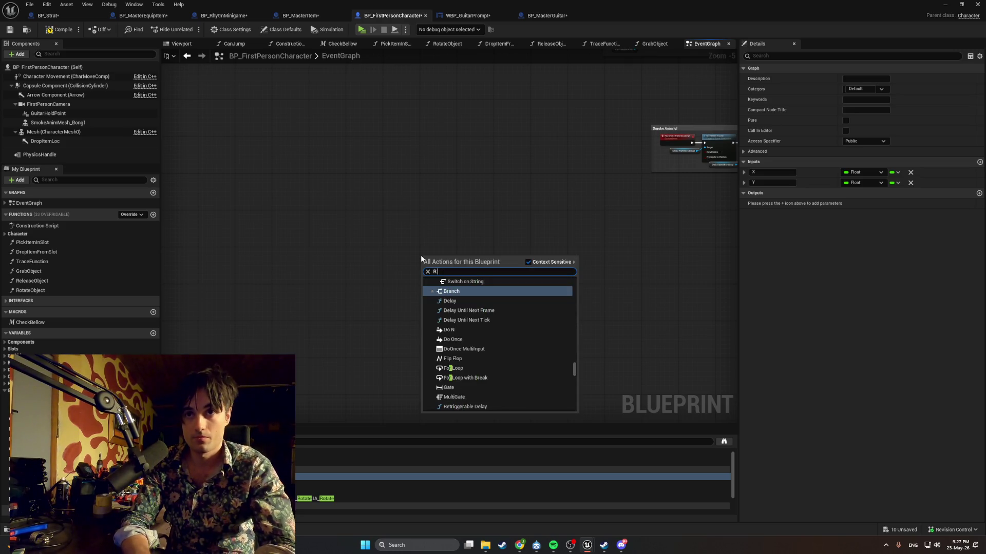
type(" Keyboards")
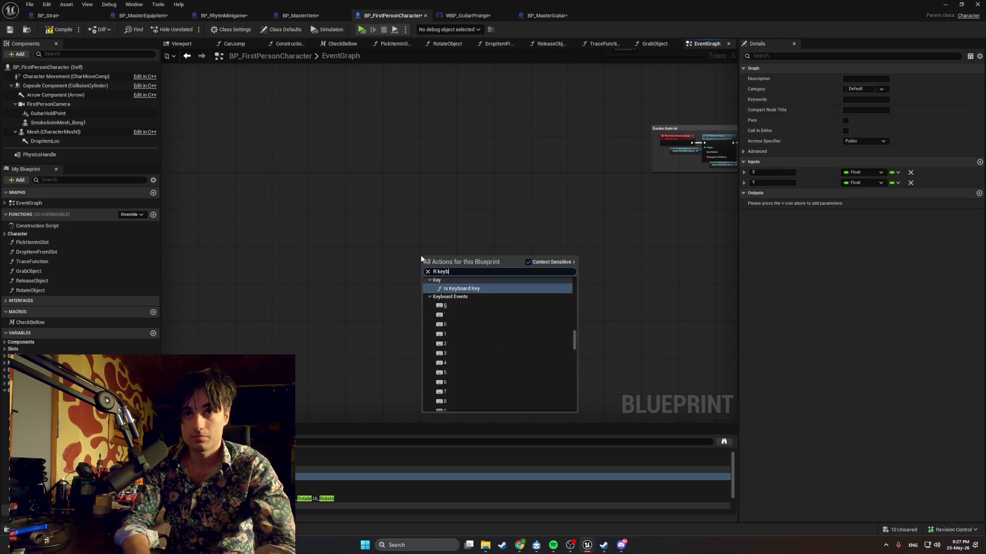
key("BackSpace")
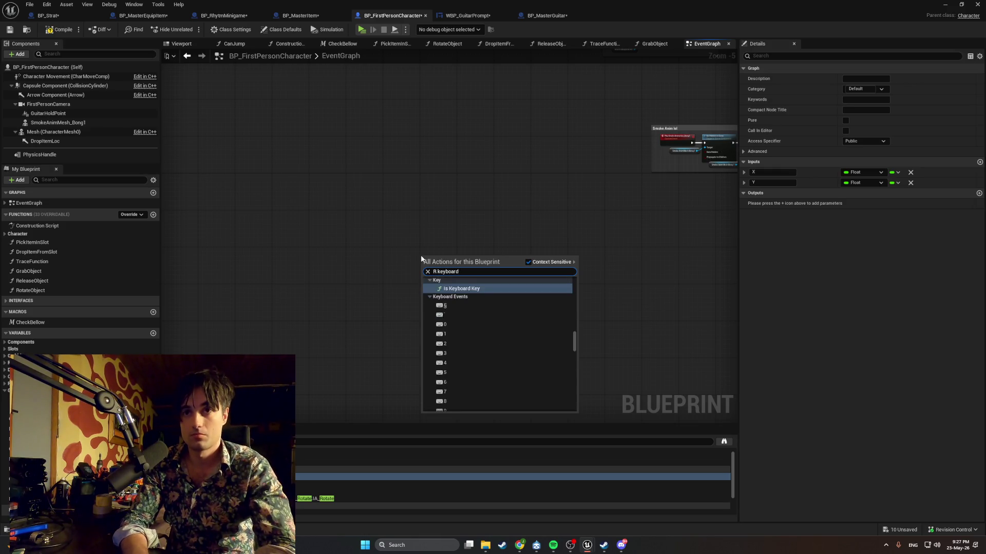
scroll(470, 328, "down", 4)
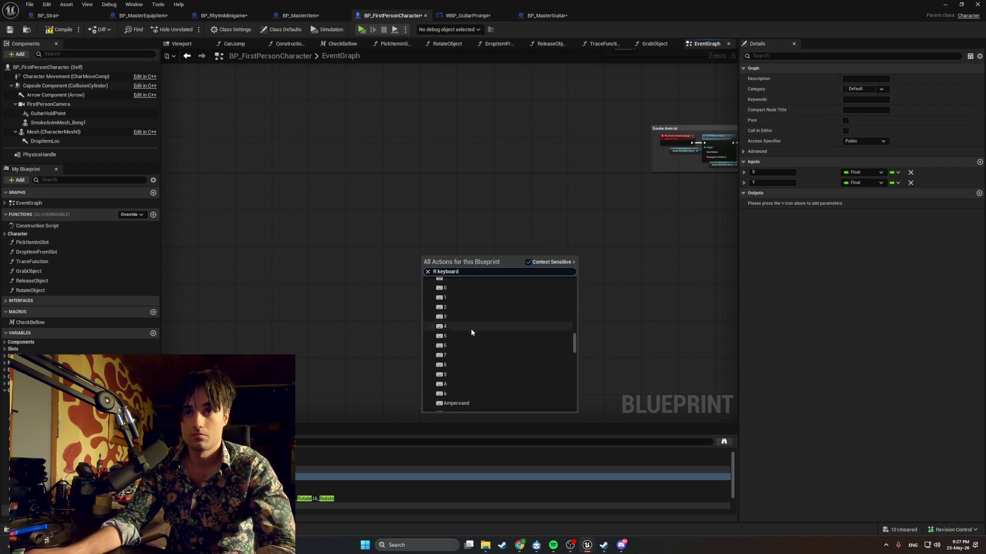
scroll(471, 321, "down", 10)
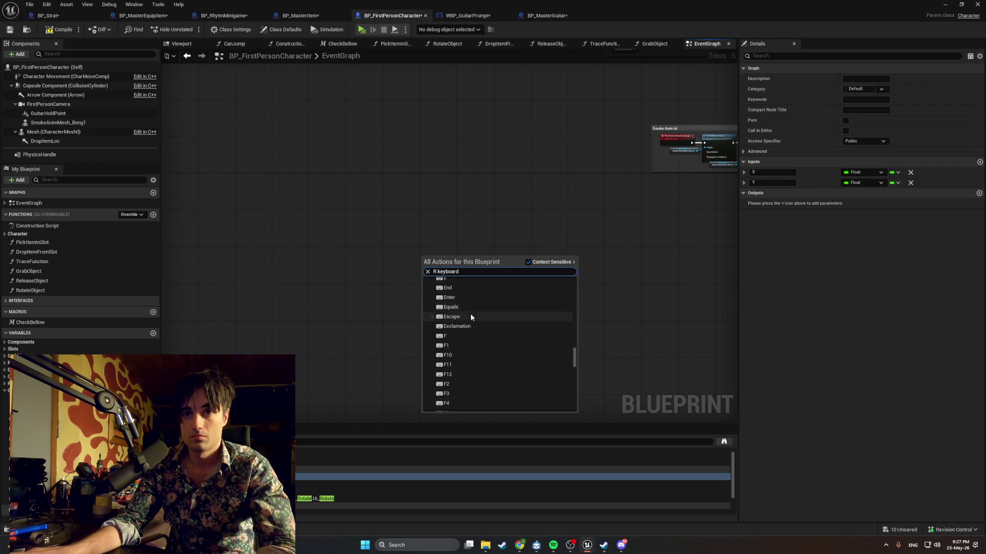
scroll(471, 314, "down", 10)
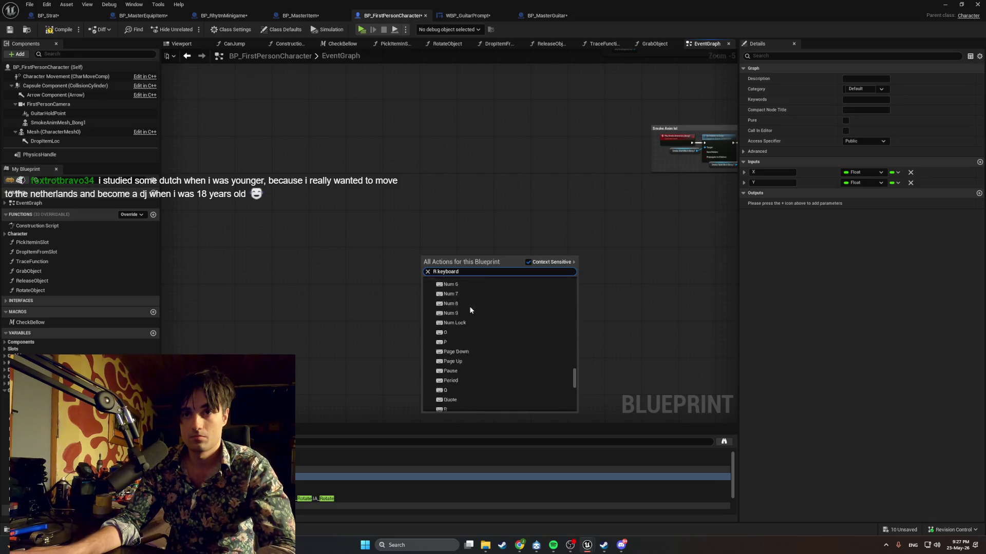
left_click(468, 347)
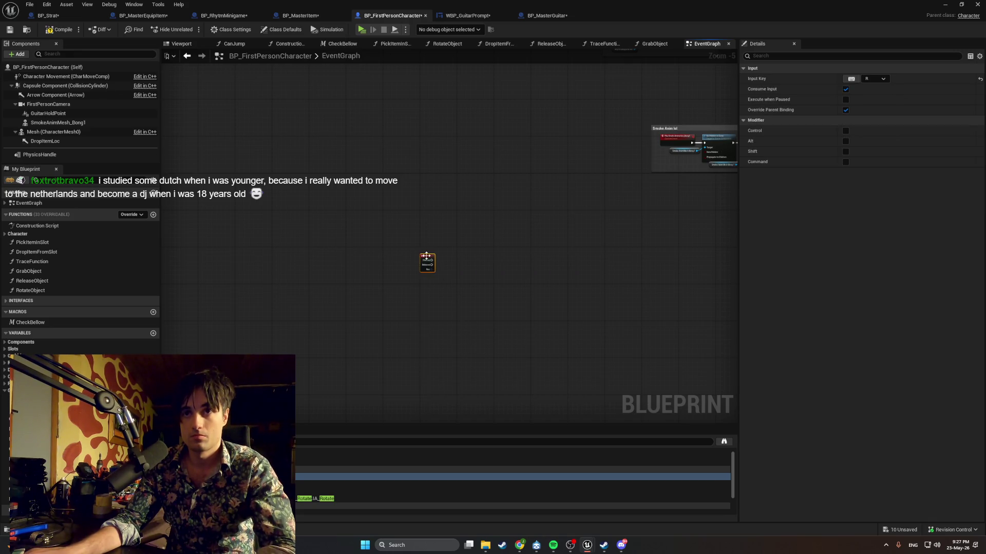
scroll(427, 256, "up", 5)
mouse_move(444, 275)
left_mouse_down()
mouse_move(382, 250)
mouse_move(441, 247)
left_mouse_up()
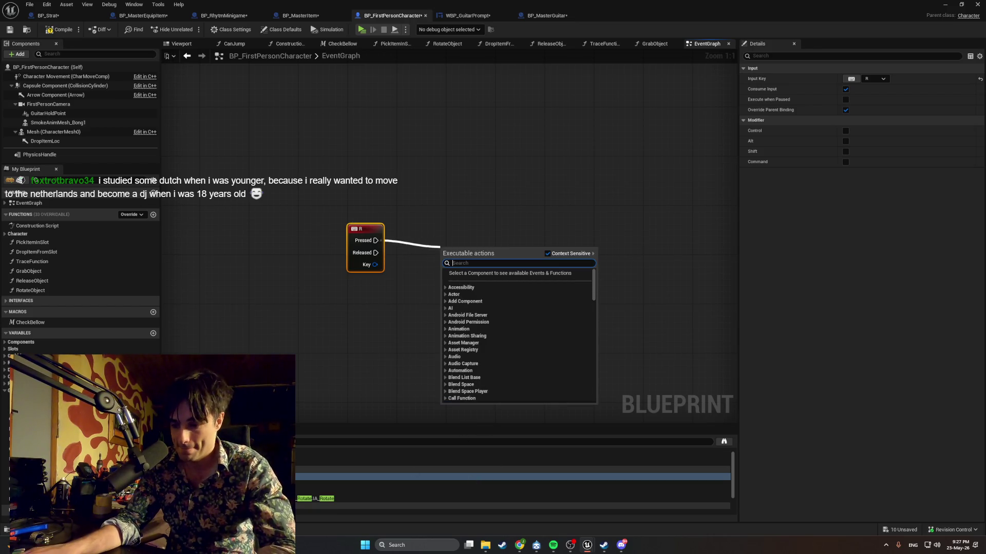
key("alt+Tab")
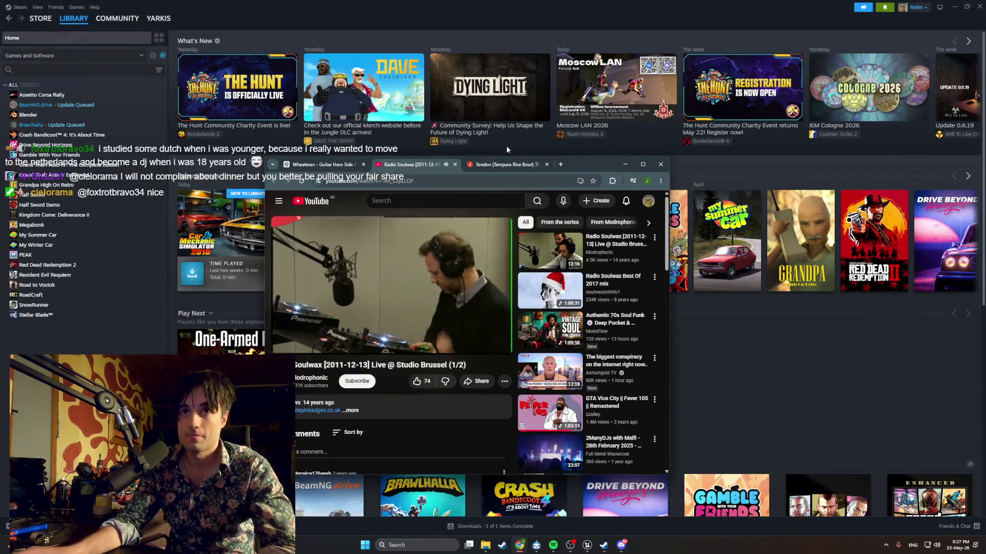
Close the Tendon tab, show the Wheatman chat with the sidebar collapsed, and hide Chrome
middle_click(484, 170)
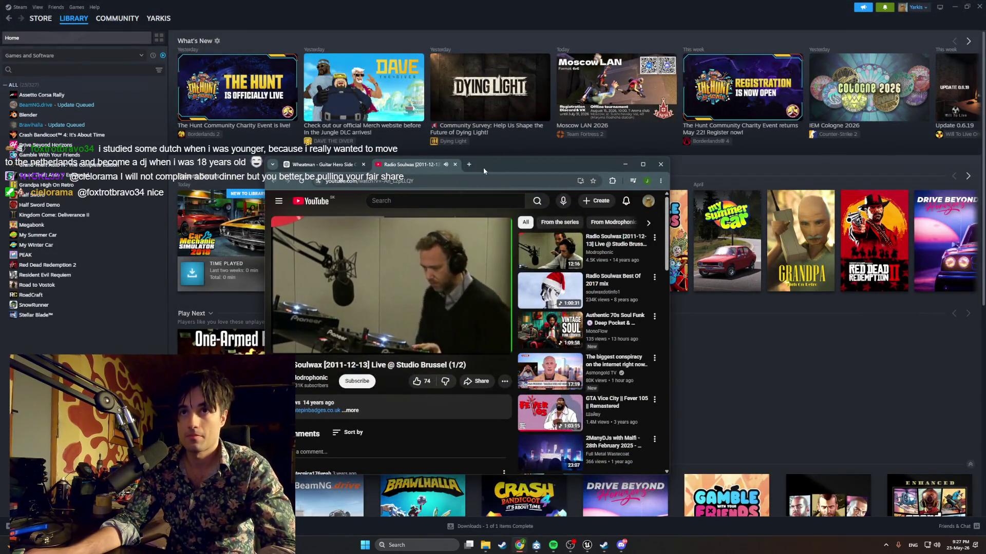
left_click(336, 165)
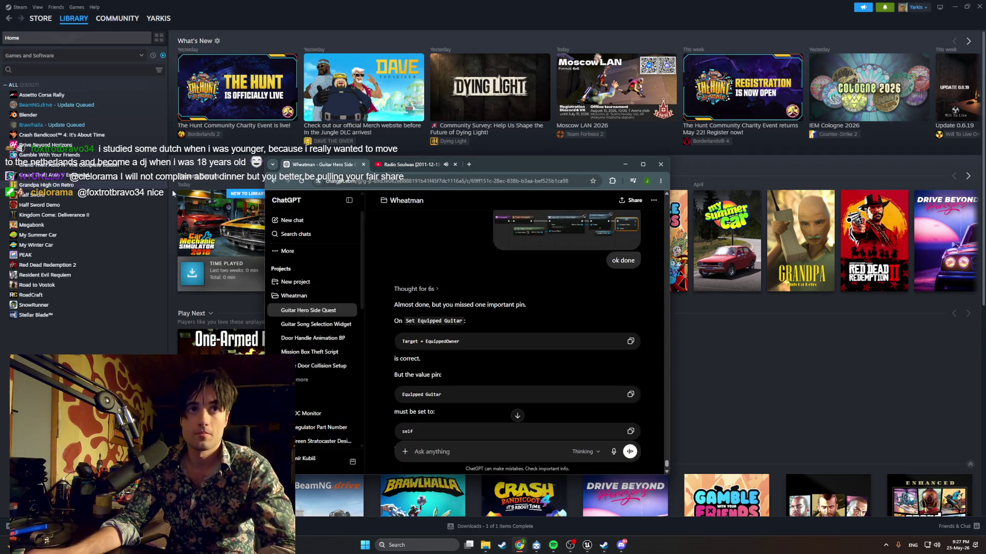
left_click(350, 200)
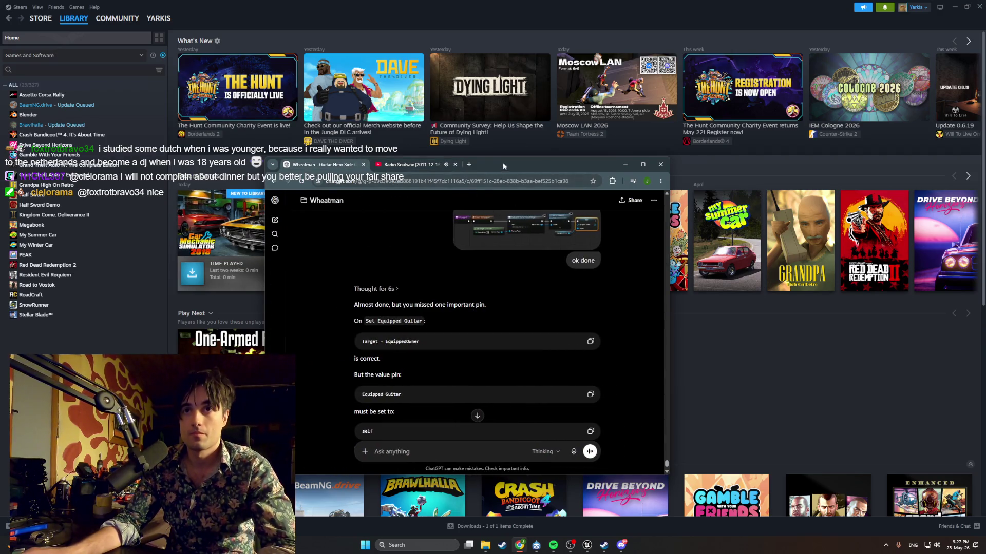
key("alt+Tab")
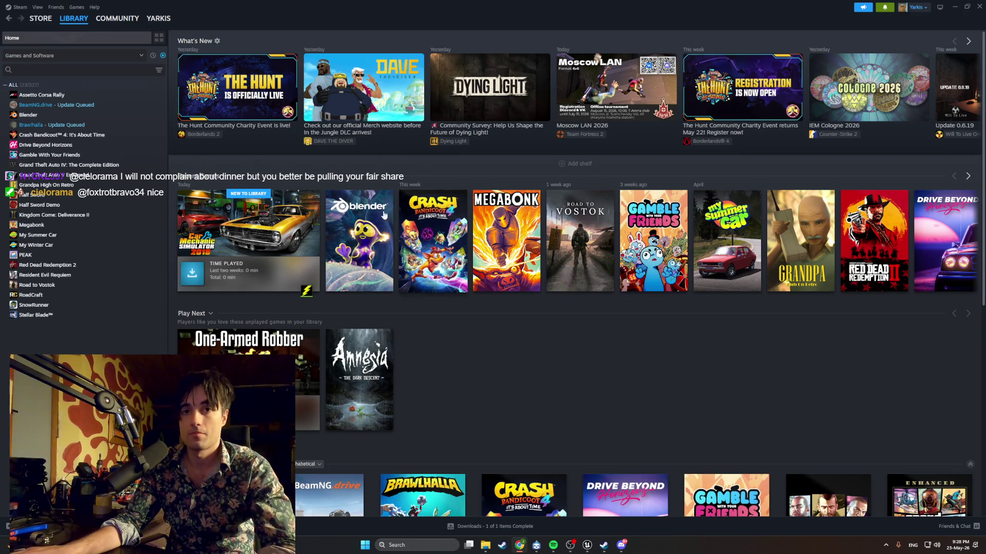
Scroll the Steam store front page, view its Top Sellers list, then minimize Steam
left_click(46, 33)
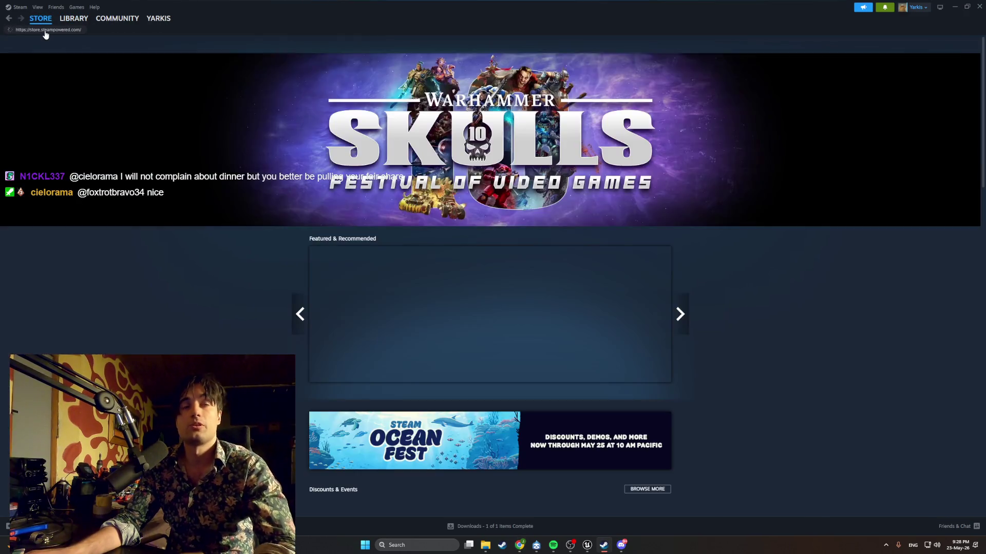
scroll(331, 233, "down", 13)
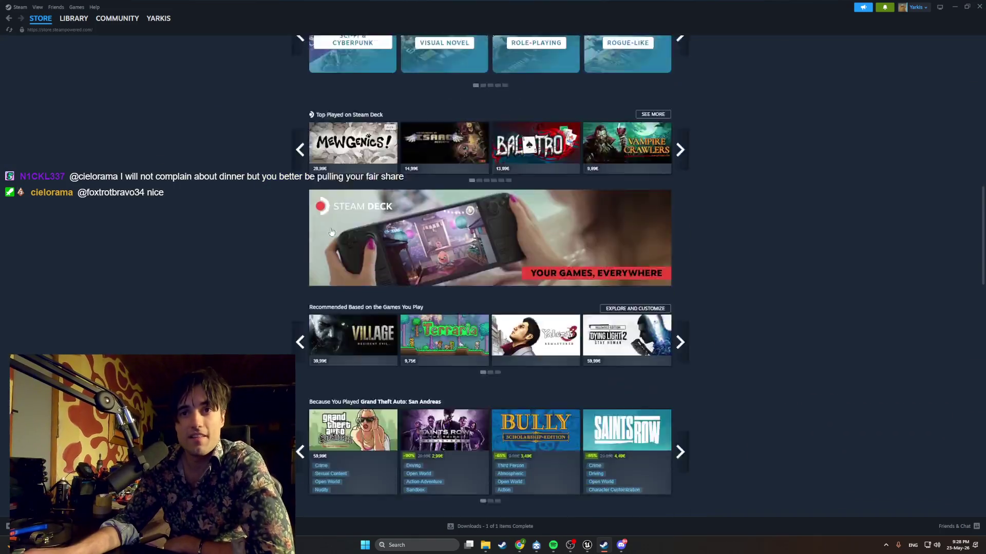
scroll(332, 233, "down", 15)
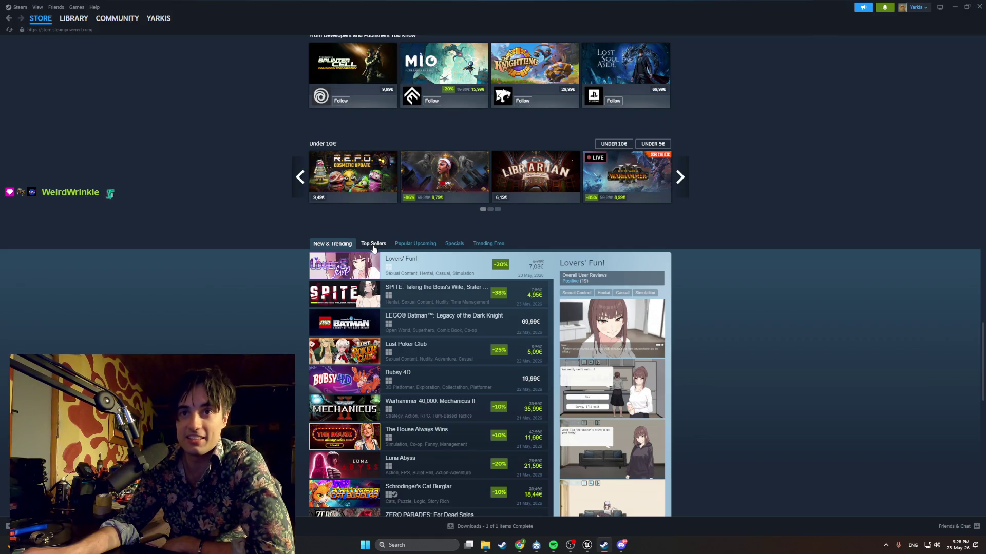
scroll(398, 252, "down", 2)
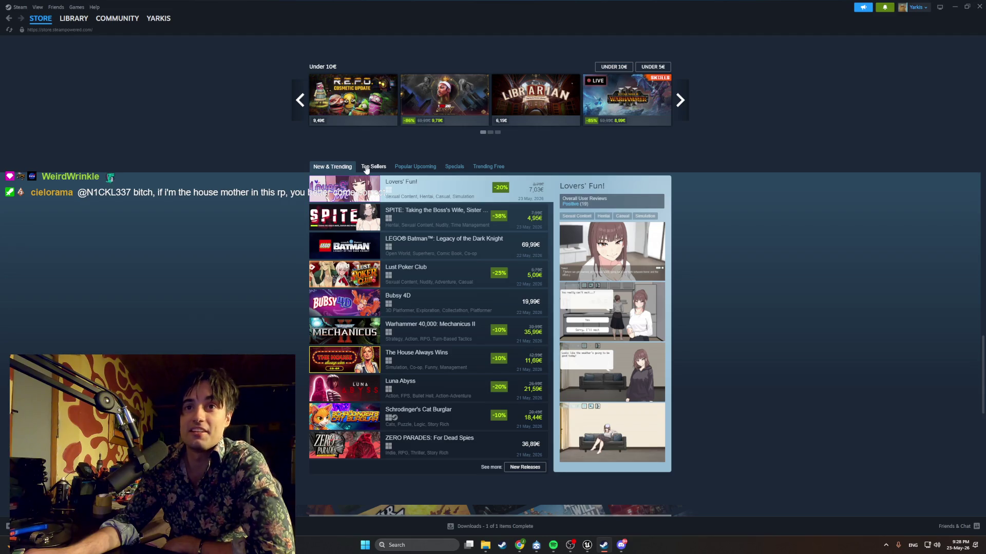
left_click(367, 169)
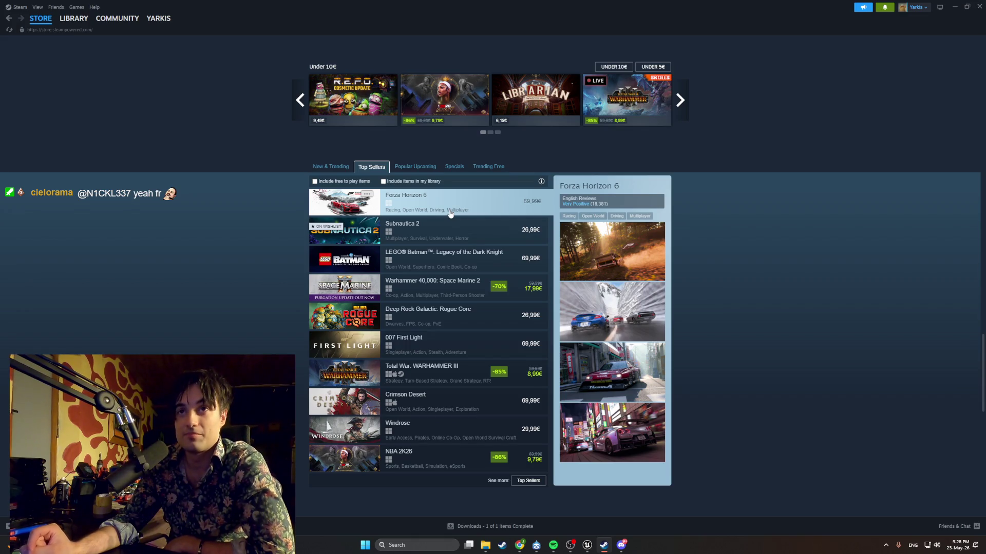
left_click(953, 7)
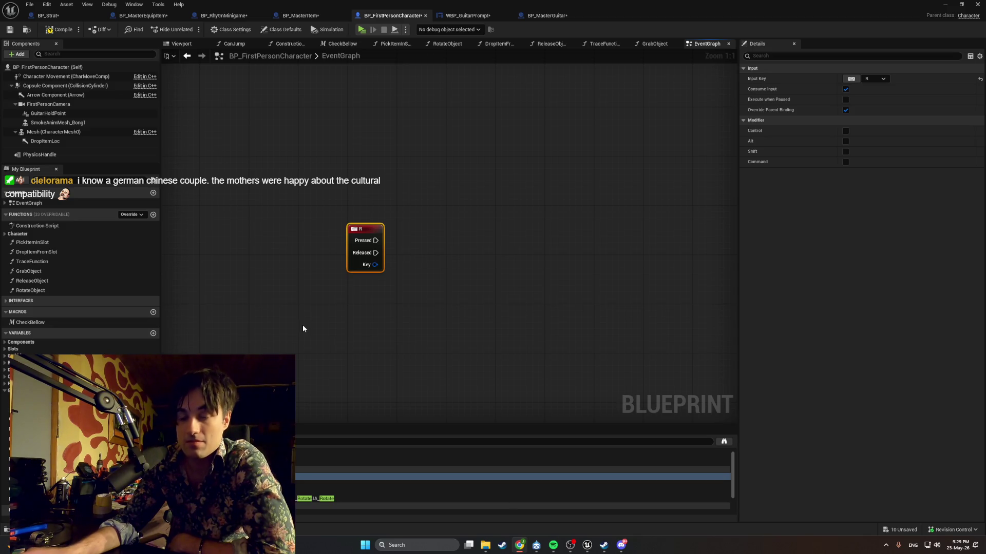
In BP_MasterGuitar's OnEquipped graph, wire a Self reference into the Equipped Guitar input
left_click(296, 15)
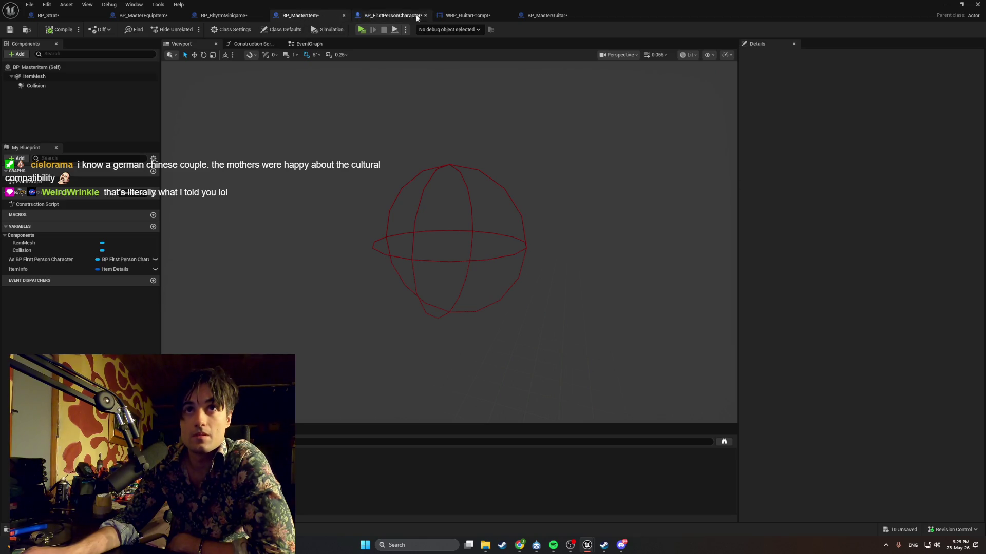
left_click(546, 15)
scroll(462, 180, "up", 1)
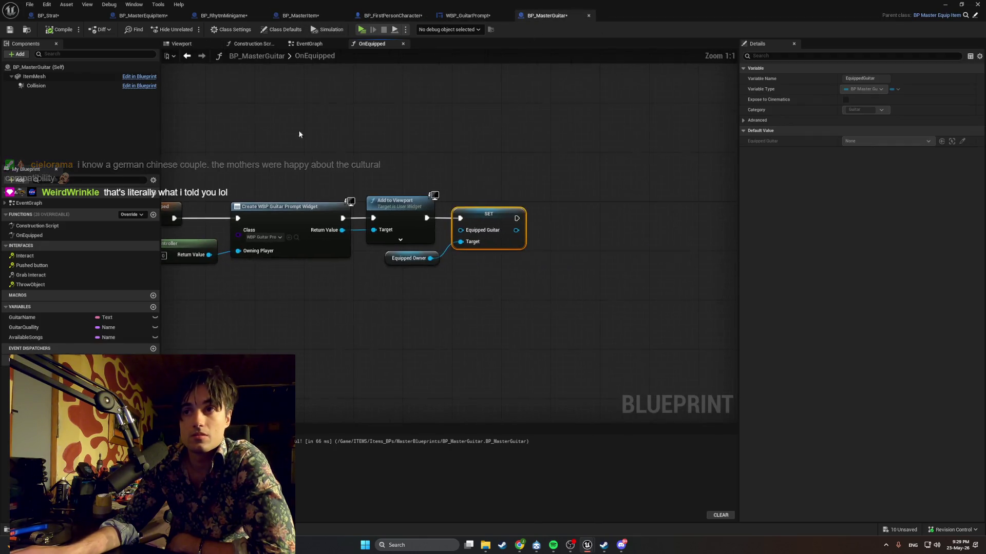
mouse_move(523, 306)
left_mouse_down()
mouse_move(511, 278)
mouse_move(439, 211)
mouse_move(556, 214)
mouse_move(481, 234)
left_mouse_up()
type("self")
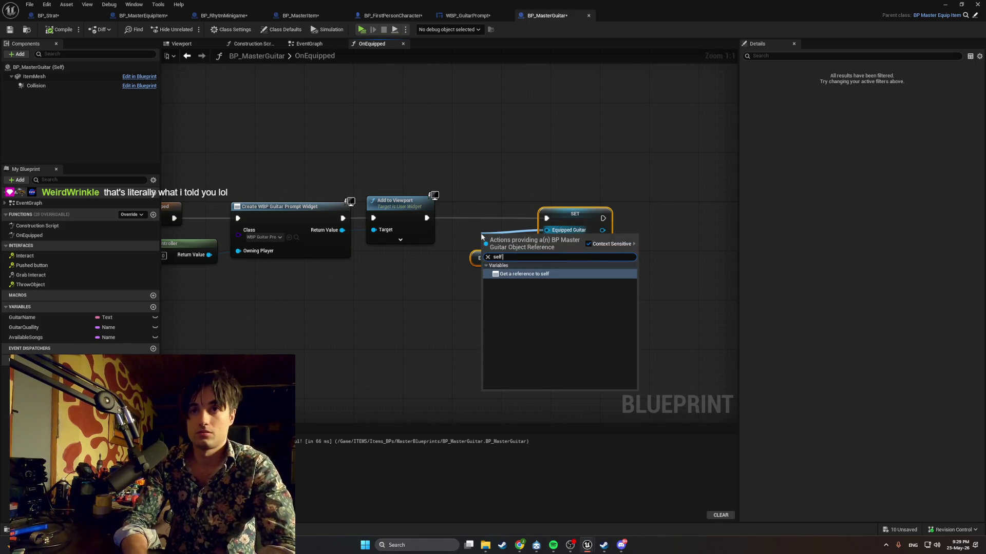
key("Return")
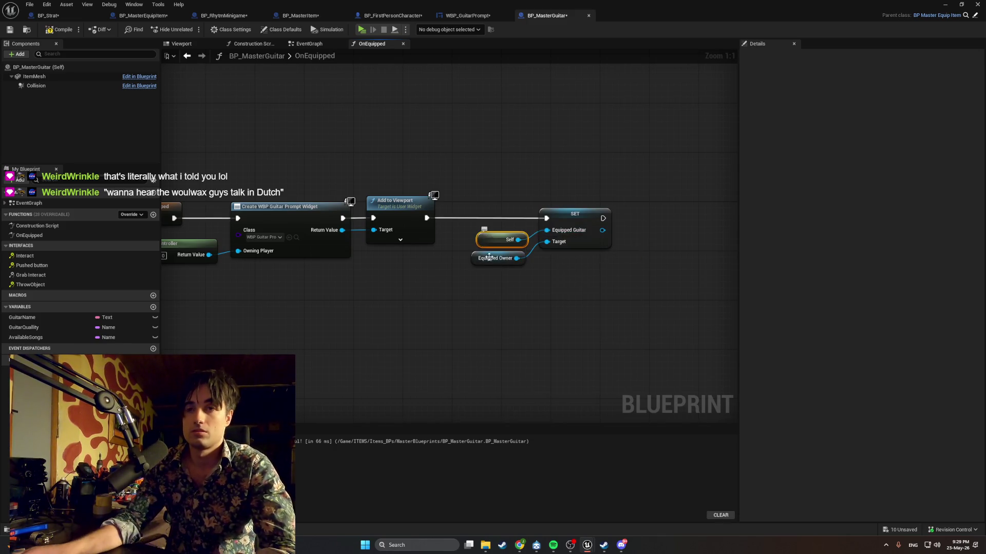
Rearrange the SET, Self and Equipped Owner nodes and centre the OnEquipped chain
left_click_drag(559, 215, 529, 215)
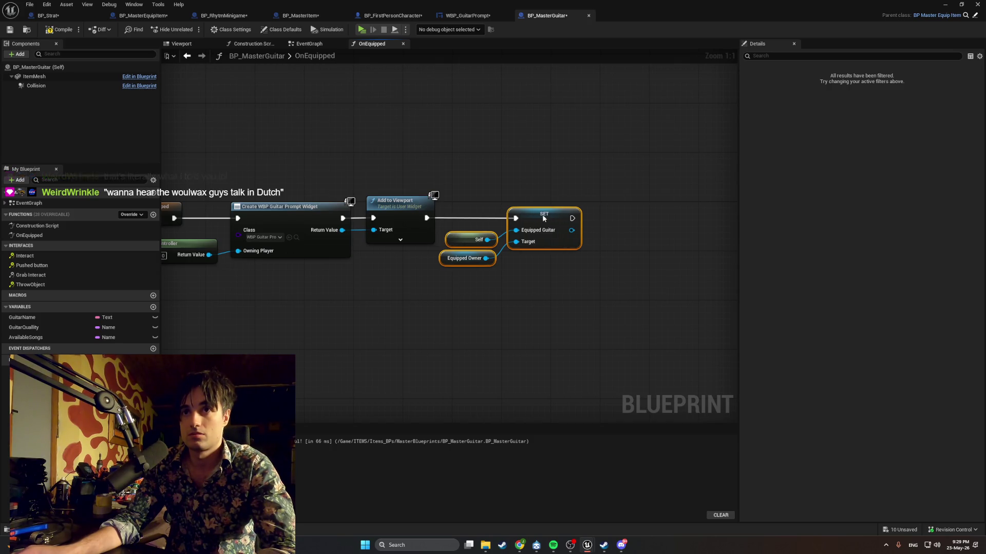
left_click(474, 273)
mouse_move(473, 274)
left_mouse_down()
mouse_move(439, 232)
mouse_move(462, 252)
left_mouse_up()
left_click(515, 275)
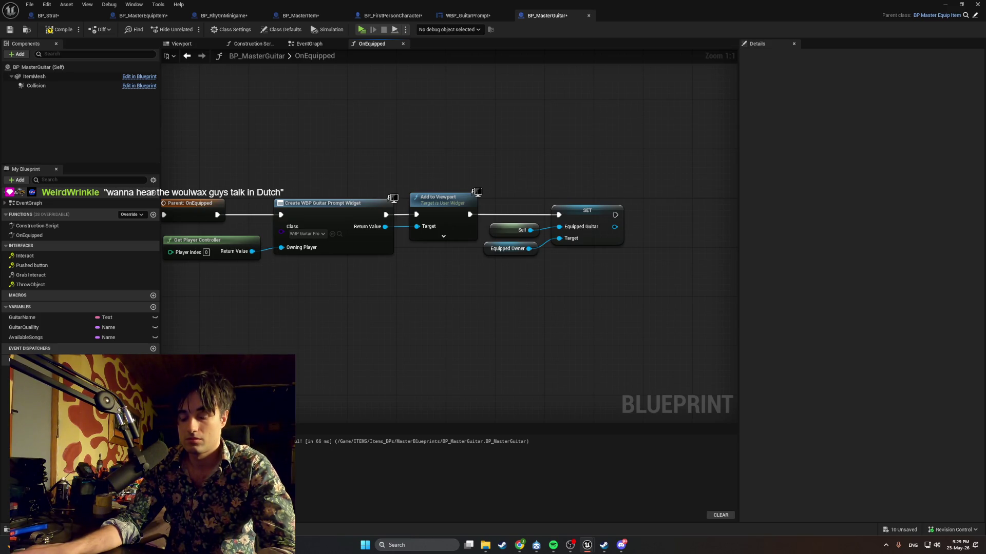
mouse_move(467, 392)
left_mouse_down()
mouse_move(555, 383)
mouse_move(501, 374)
mouse_move(489, 382)
left_mouse_up()
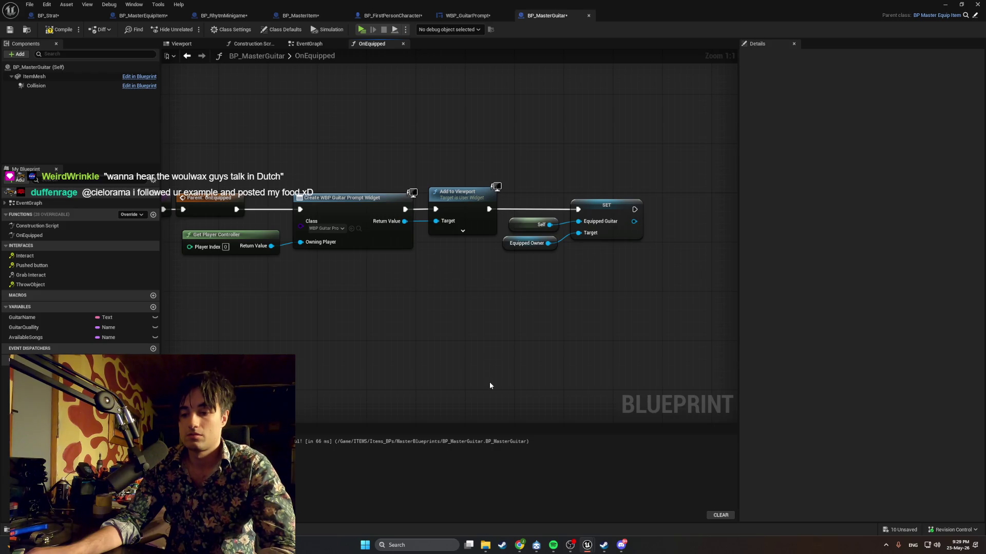
left_click_drag(490, 386, 550, 392)
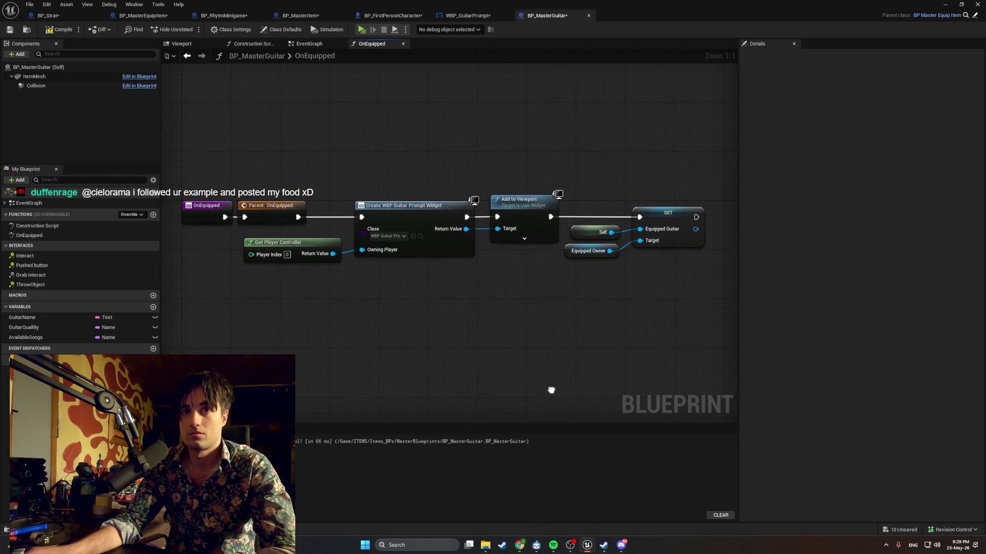
Take a screenshot snip of the OnEquipped nodes and bring Discord to the front
key("super")
left_click(726, 300)
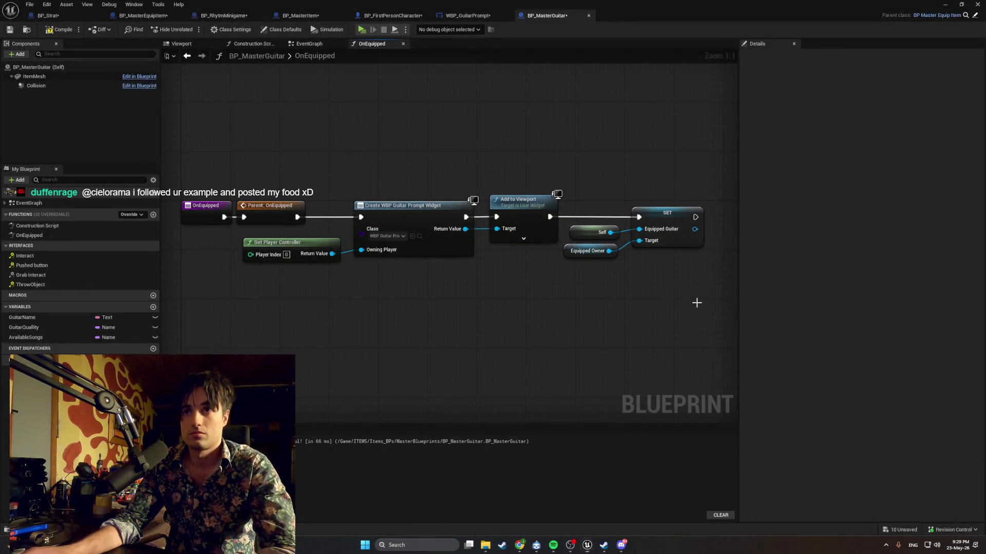
key("super+shift+s")
mouse_move(717, 309)
left_mouse_down()
mouse_move(288, 151)
mouse_move(183, 152)
left_mouse_up()
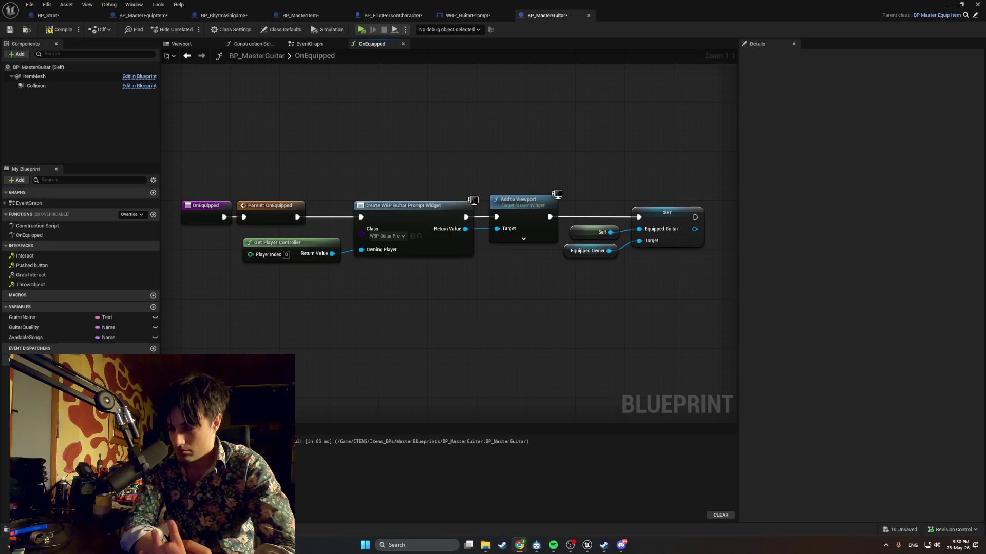
left_click(621, 545)
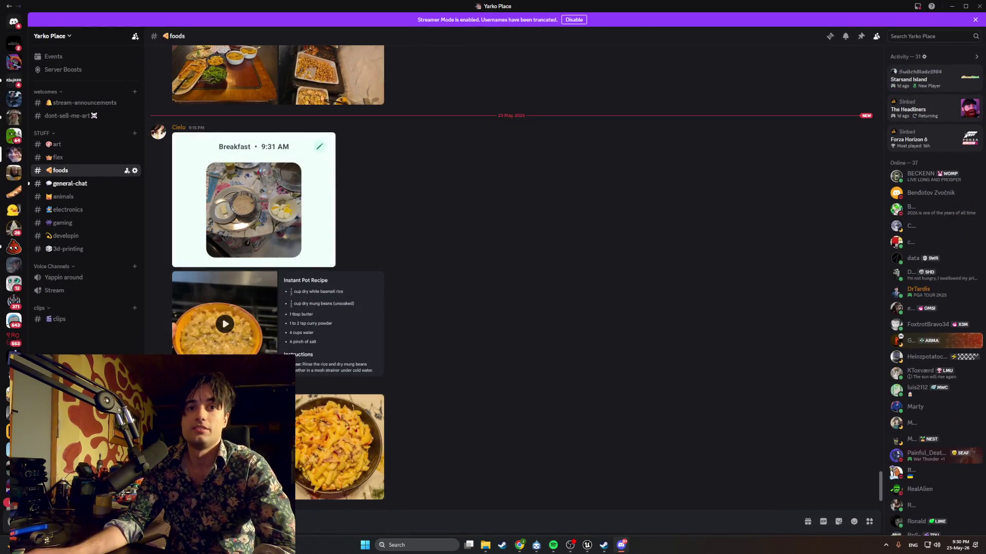
left_click(339, 447)
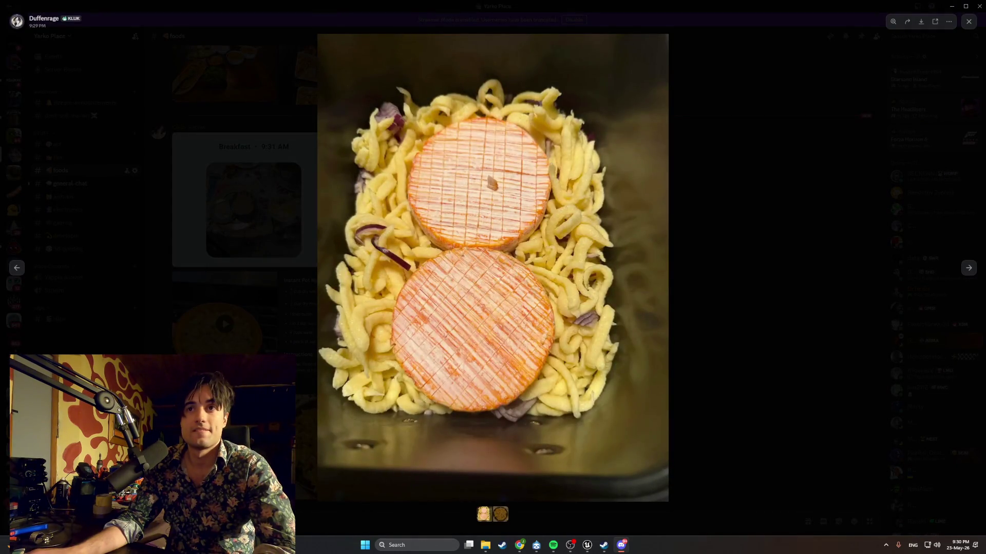
left_click(461, 322)
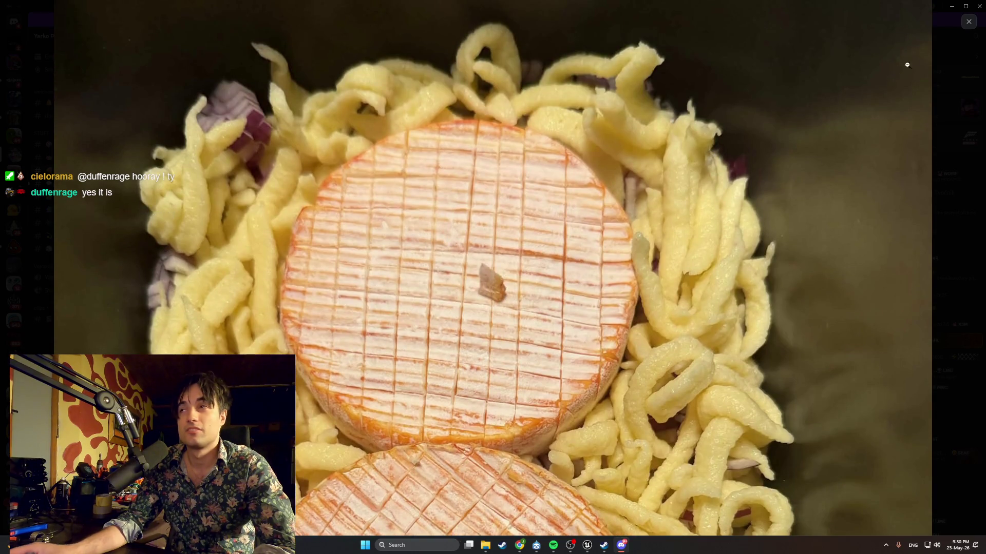
left_click(968, 21)
left_click(357, 414)
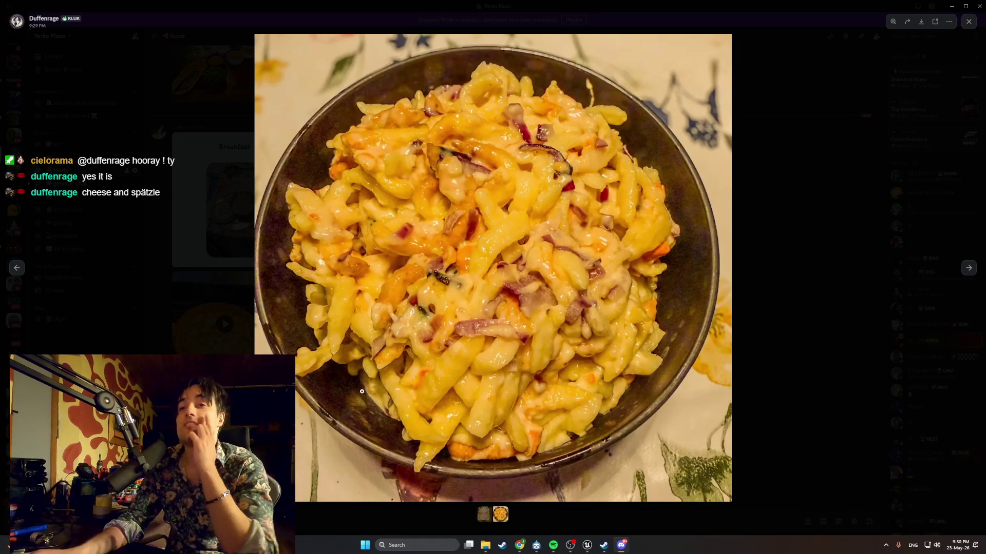
left_click(967, 22)
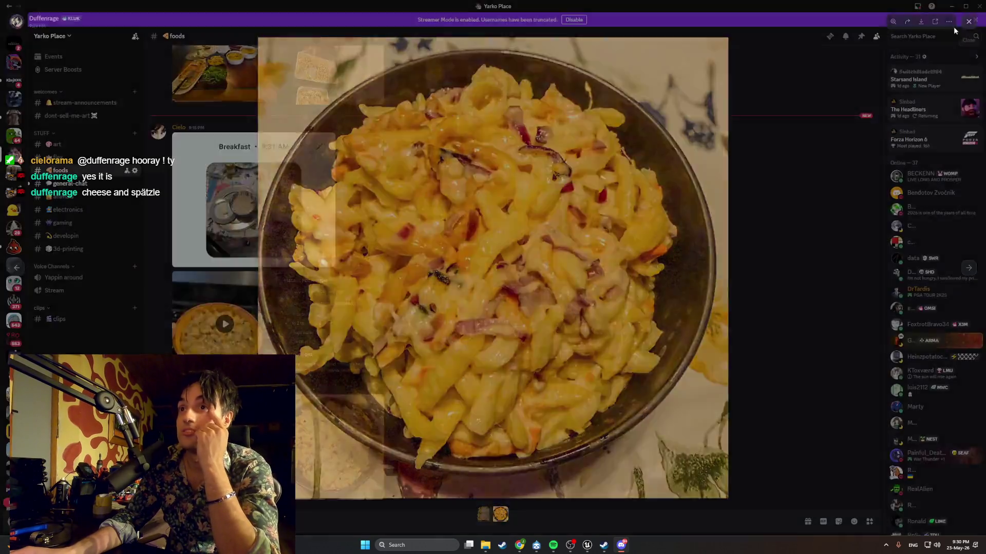
left_click(334, 72)
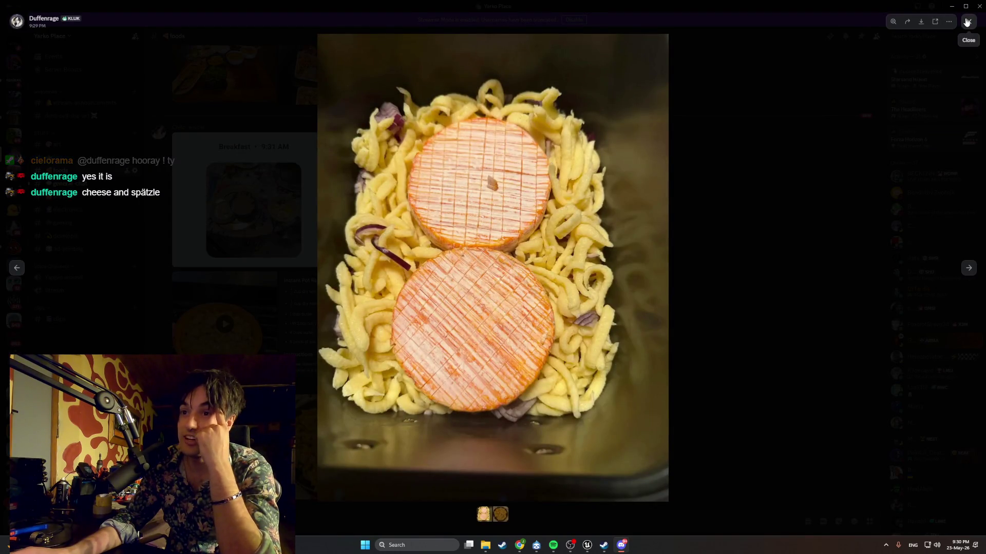
left_click(967, 23)
left_click(348, 406)
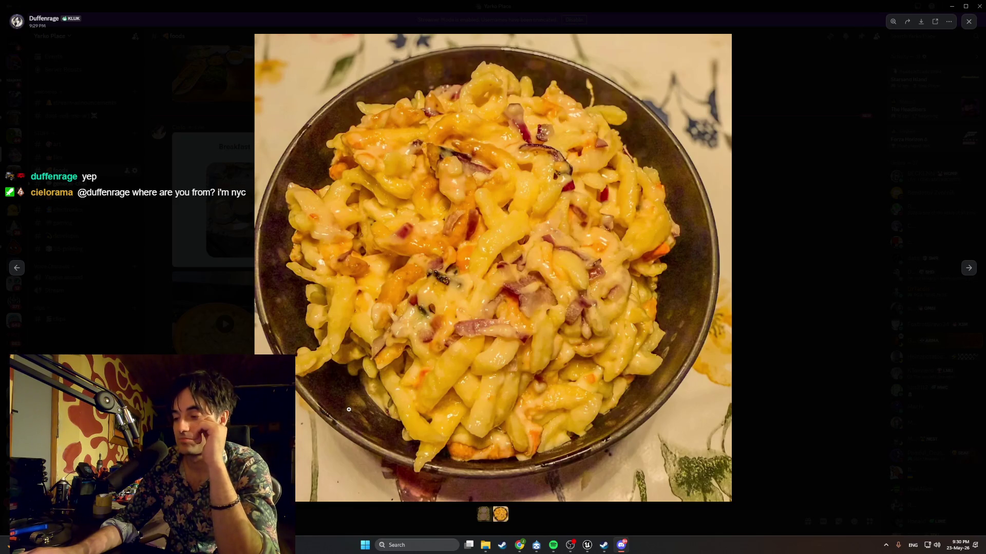
left_click(785, 212)
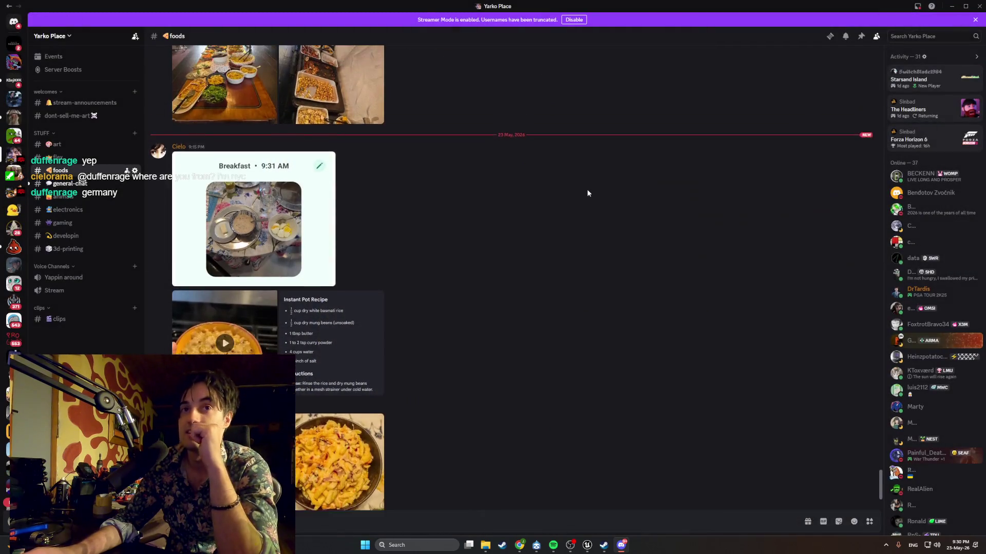
In #general-chat, view the Gulf station car and snowy yard photos, then minimize Discord
left_click(63, 186)
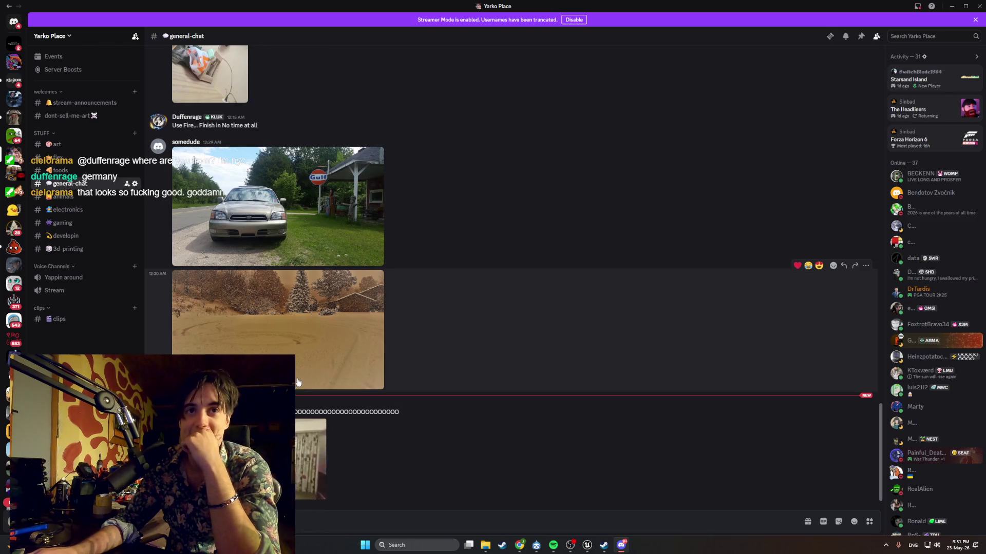
scroll(256, 282, "up", 2)
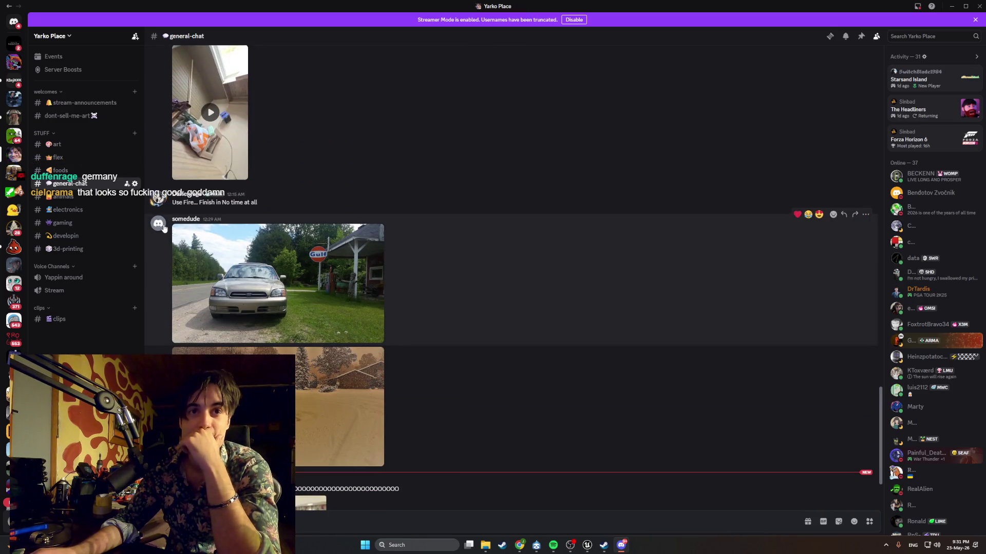
left_click(159, 224)
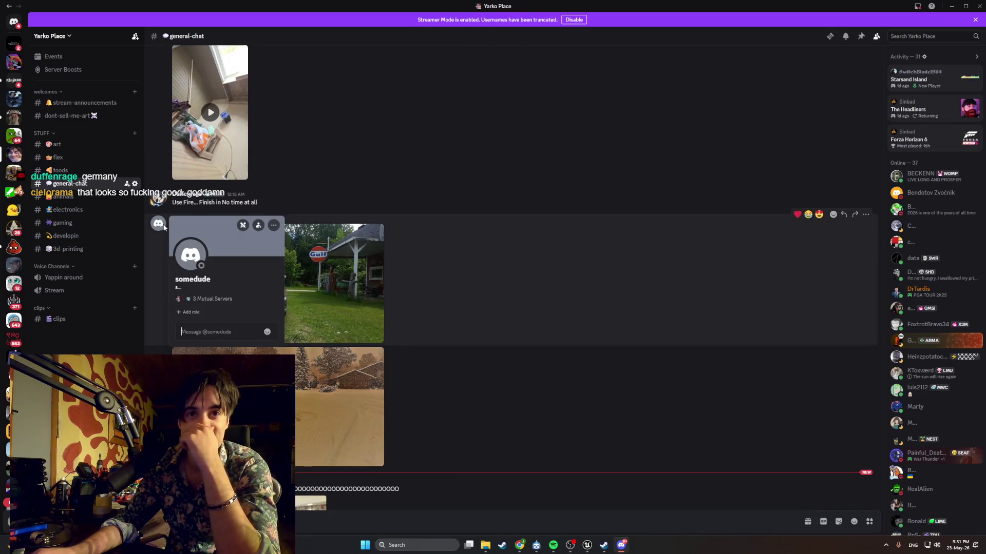
left_click(346, 282)
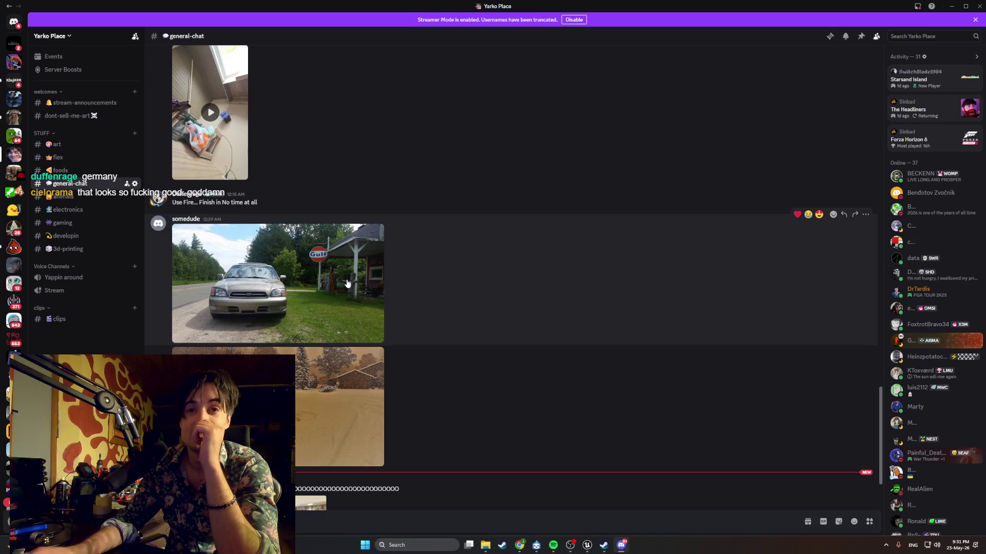
left_click(346, 280)
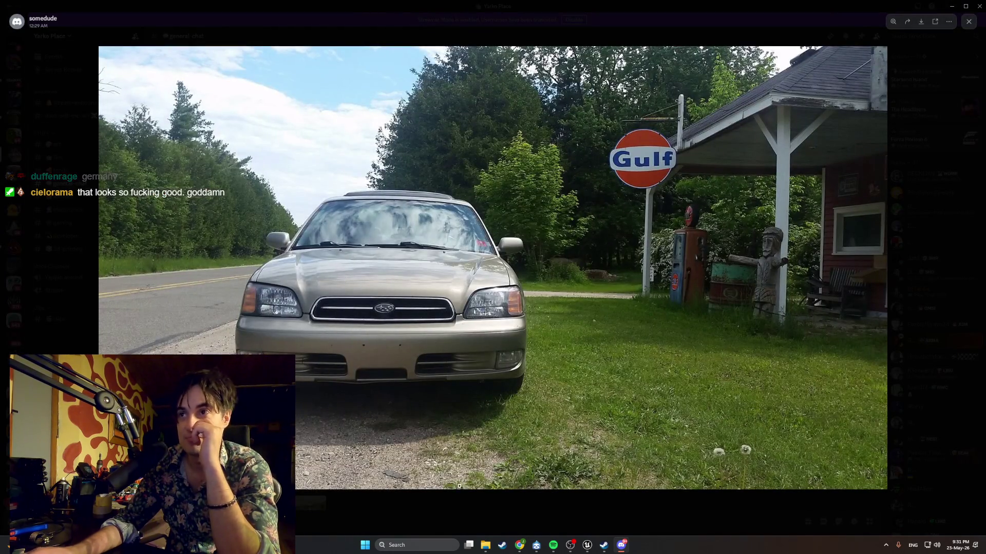
left_click(401, 506)
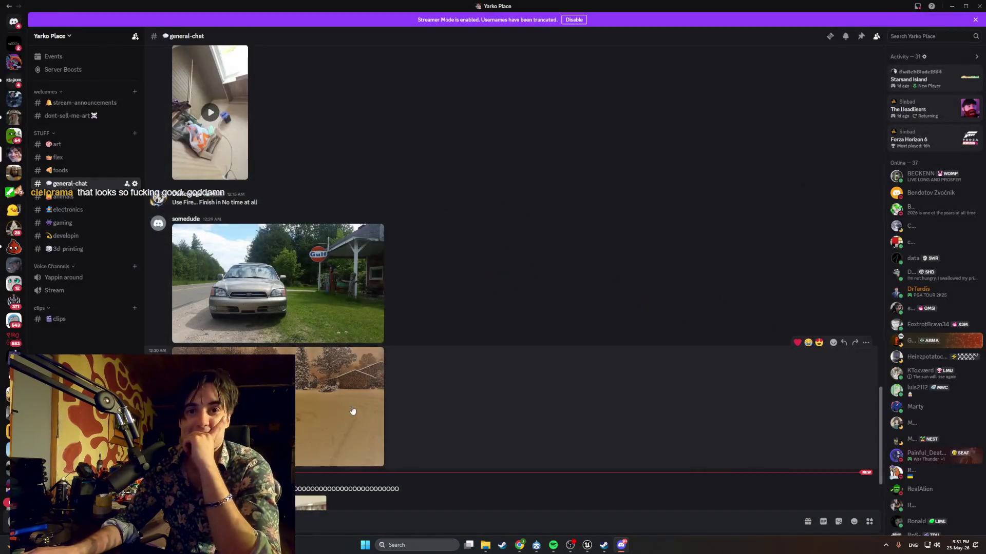
left_click(340, 406)
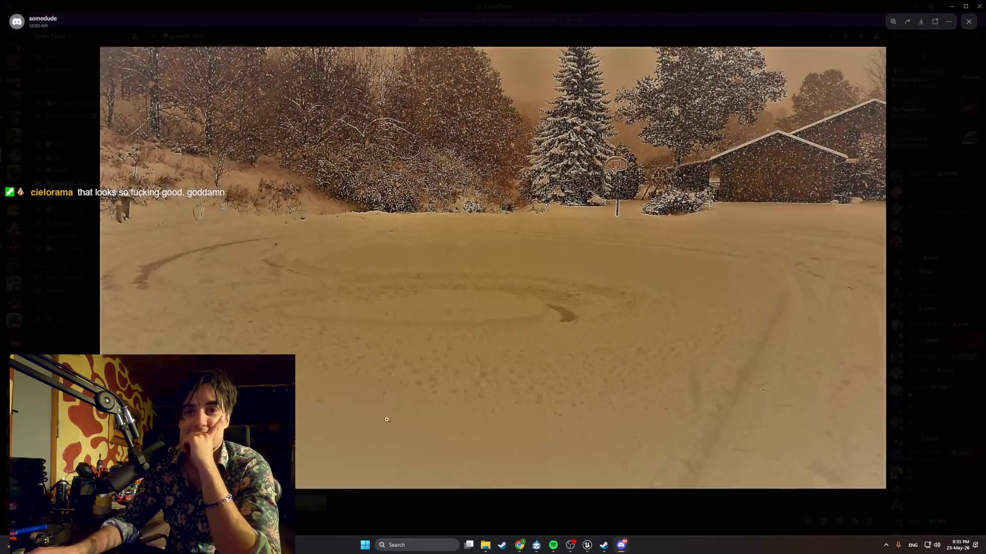
left_click(517, 498)
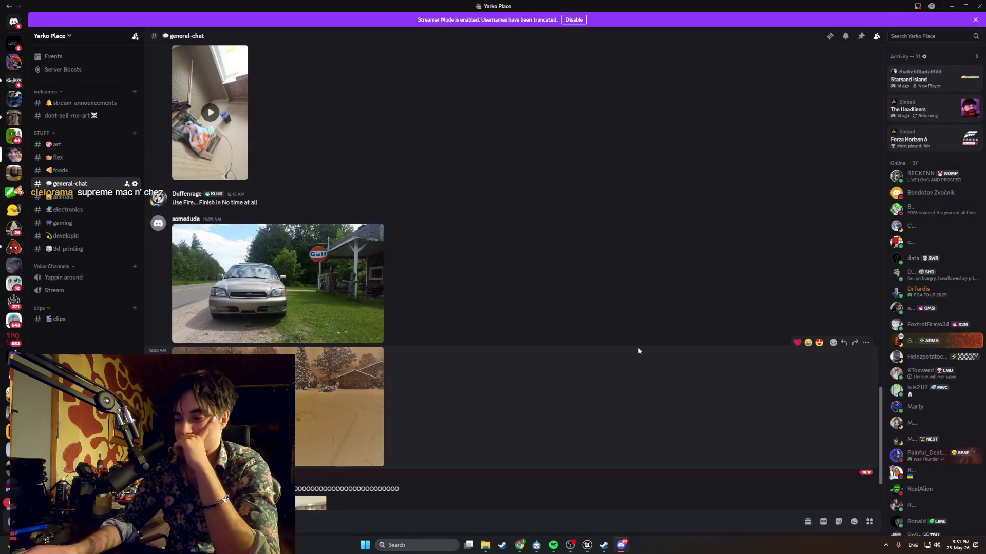
left_click(953, 7)
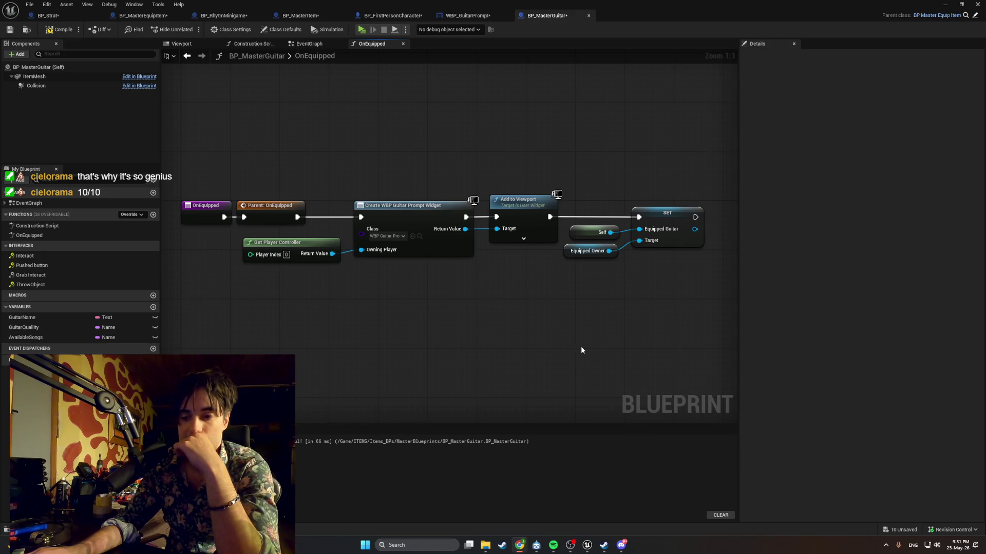
Open the UI > Menus content folder and start, then cancel, a new Widget Blueprint
key("ctrl+space")
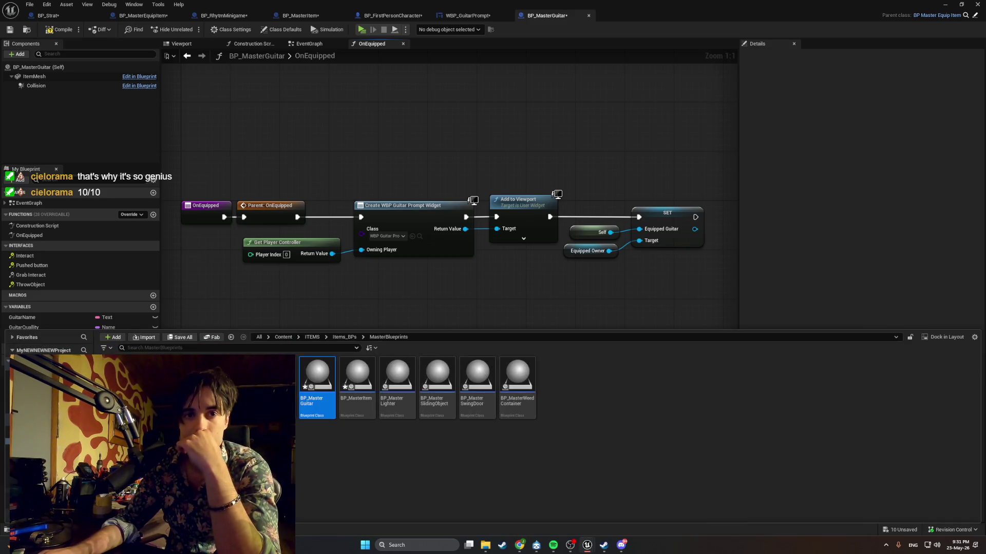
key("alt+Left")
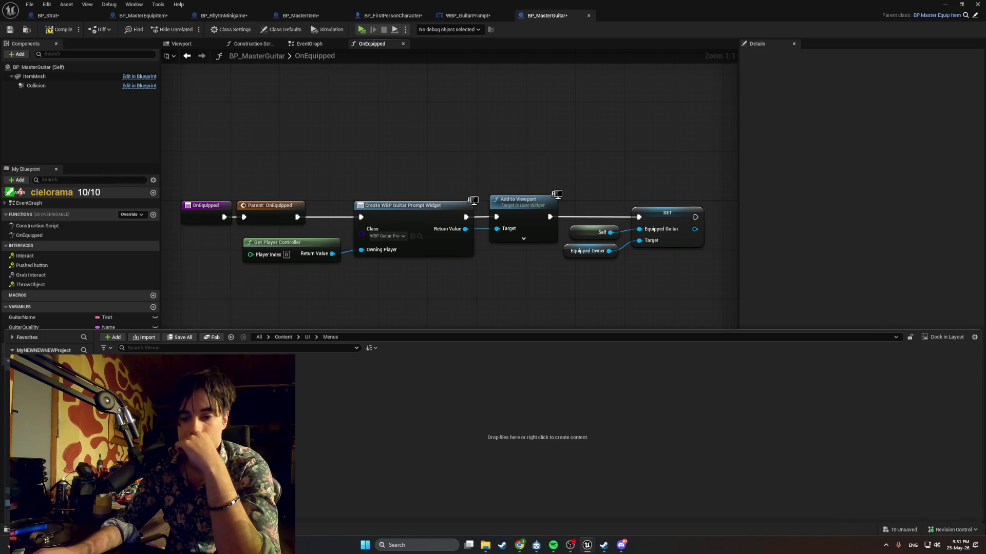
right_click(172, 367)
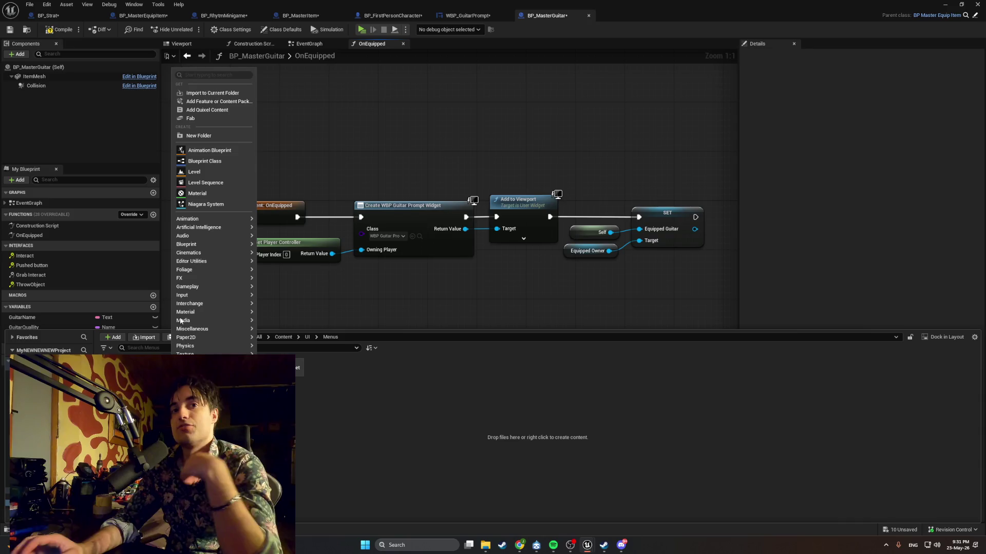
mouse_move(213, 334)
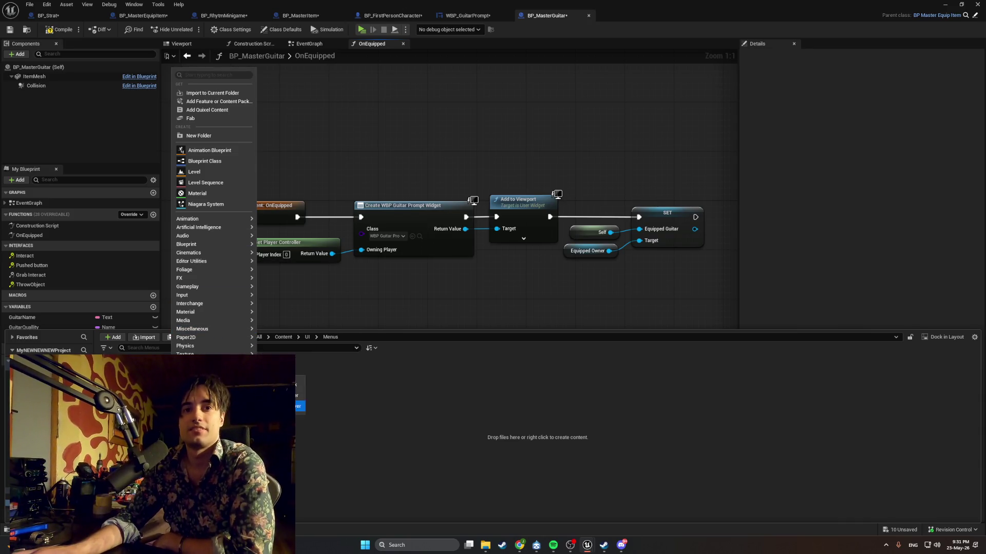
mouse_move(214, 371)
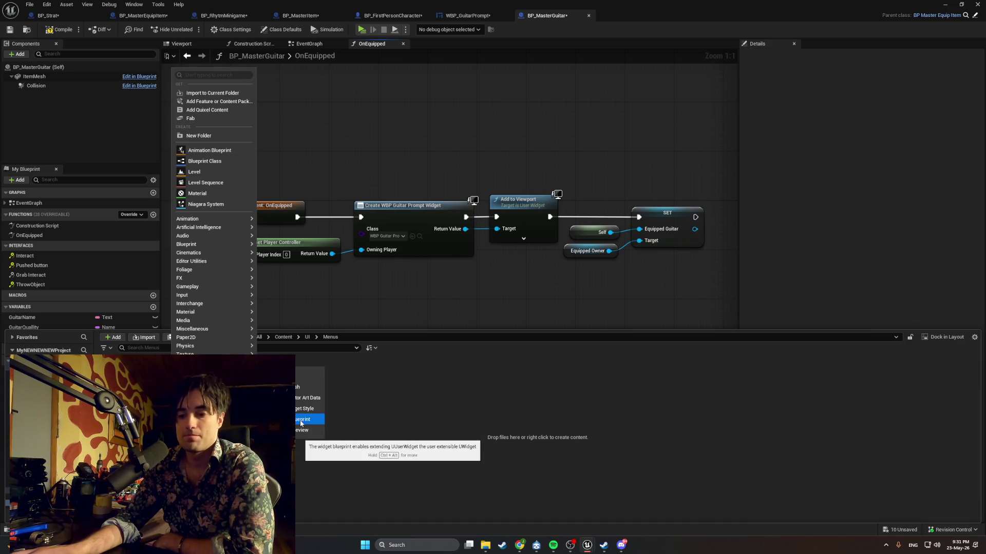
left_click(302, 421)
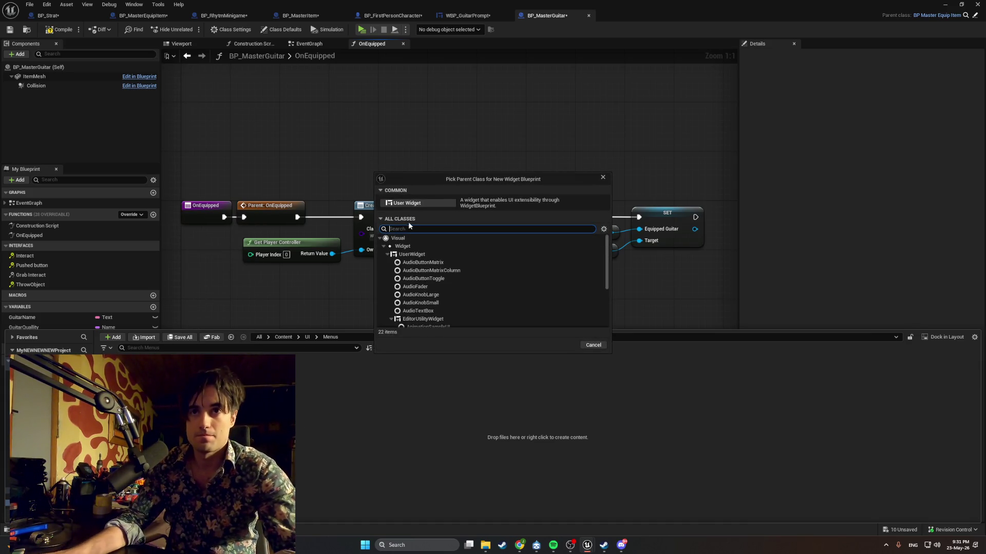
key("Escape")
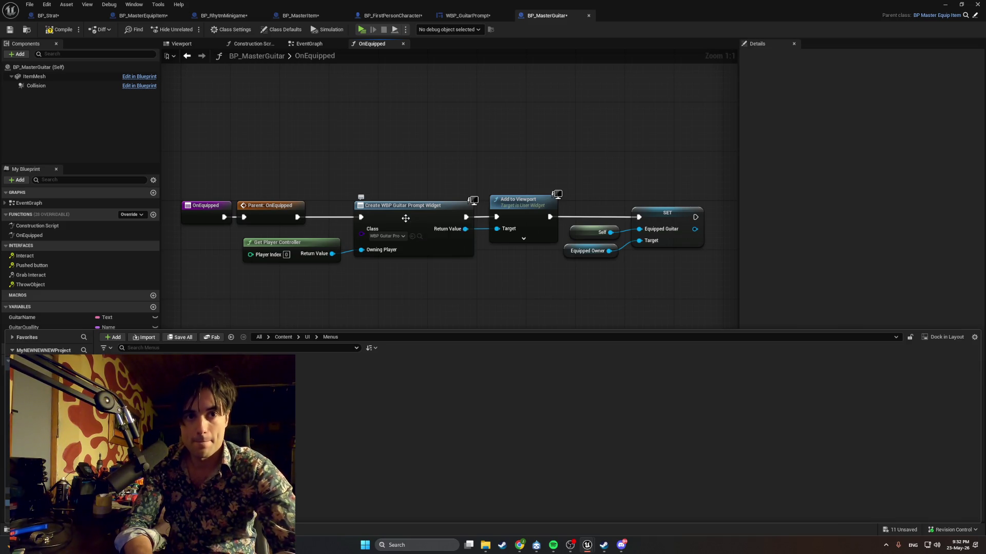
Compile BP_MasterGuitar, Save All assets, and reopen the UI > Menus content folder
left_click(61, 29)
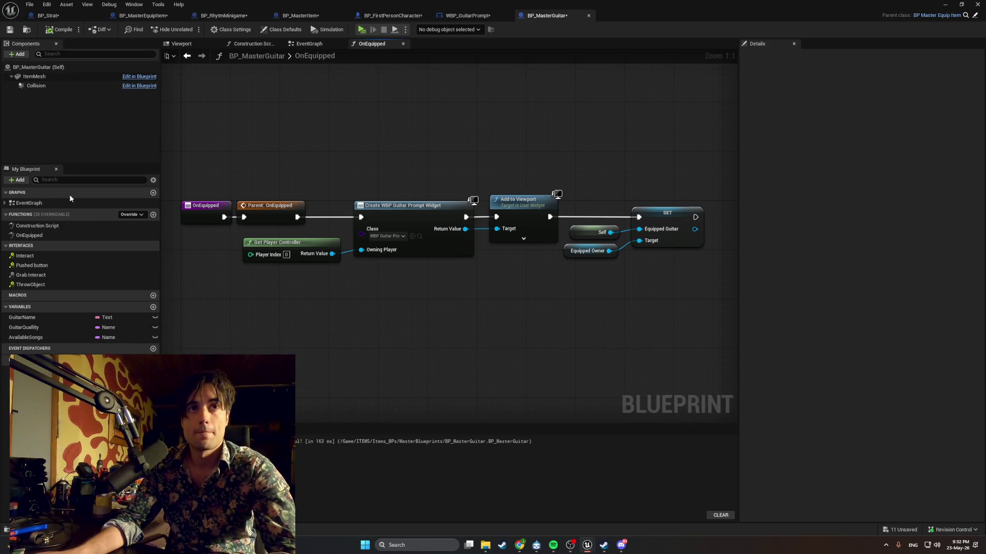
left_click(30, 5)
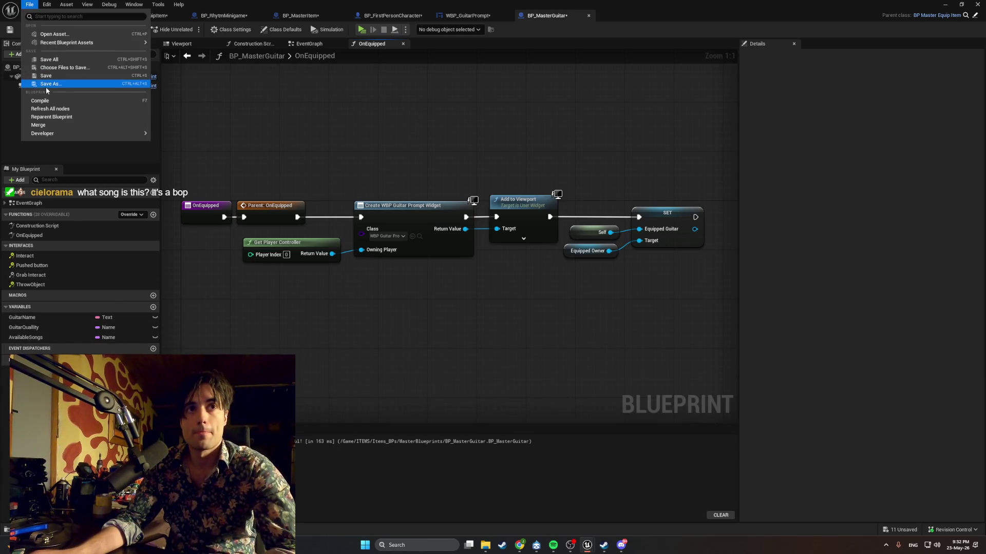
left_click(56, 61)
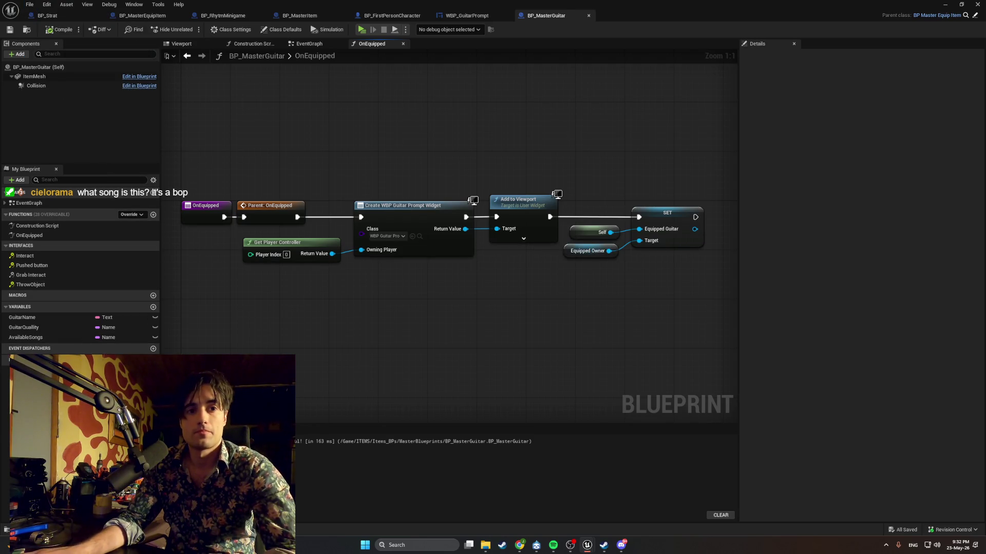
left_click(20, 530)
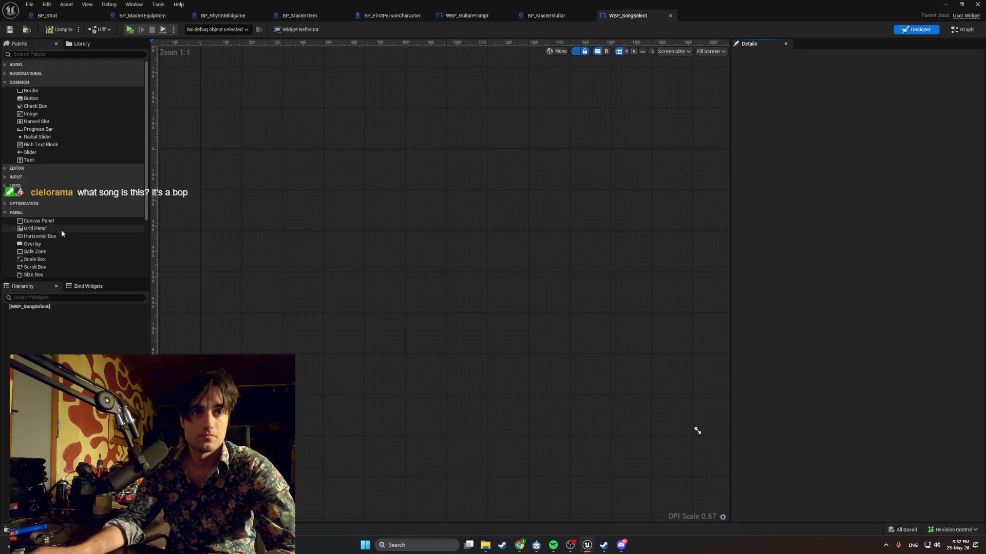
Drag a Canvas Panel from the Palette into WBP_SongSelect as its root element
mouse_move(57, 222)
left_mouse_down()
mouse_move(271, 249)
mouse_move(247, 303)
left_mouse_up()
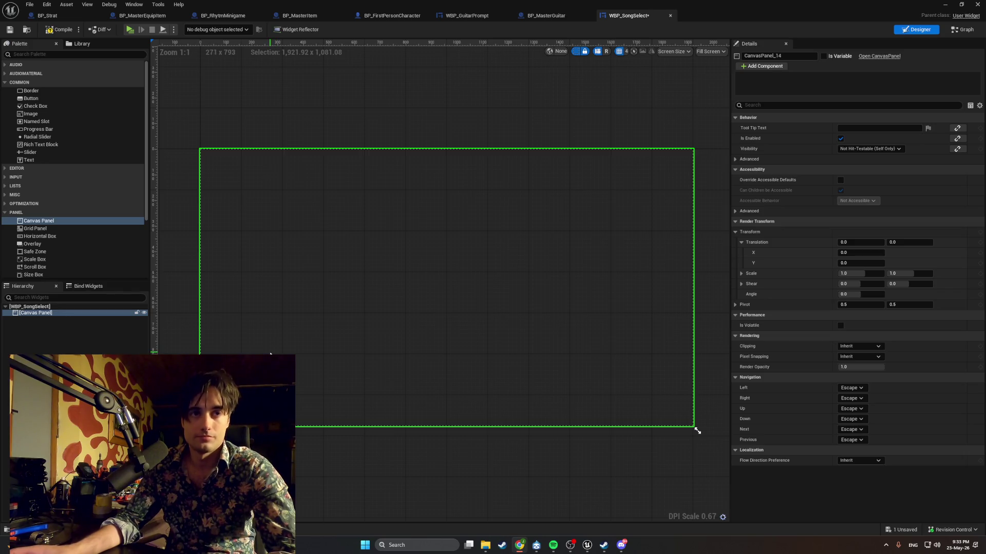
scroll(270, 355, "up", 1)
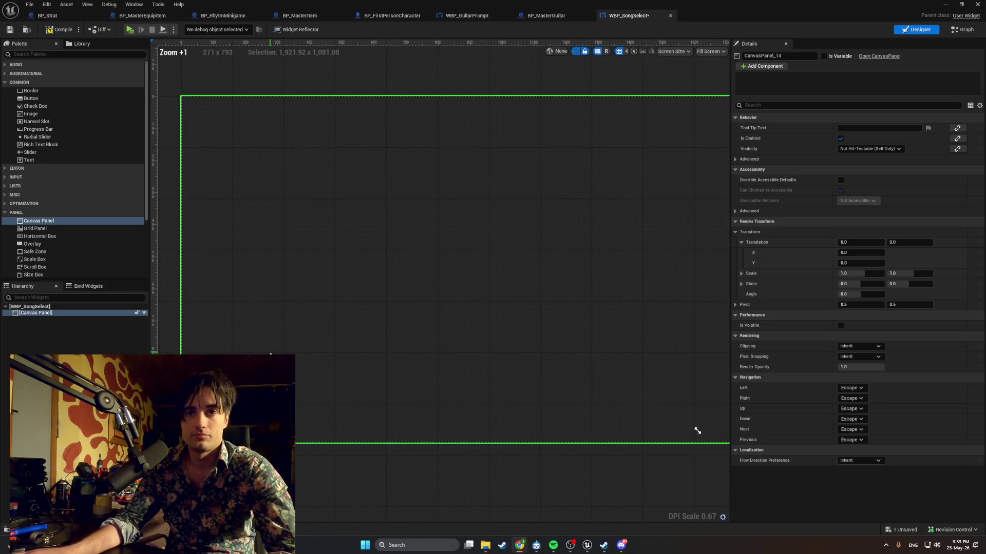
scroll(271, 354, "down", 1)
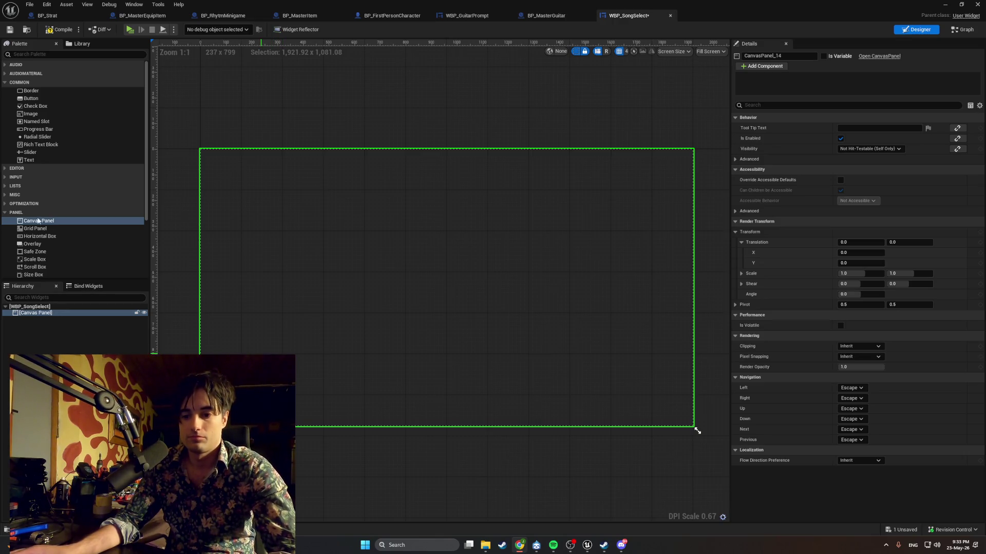
Add a Button to the canvas via a 'button' palette search and rename it Button_Song1
left_click(24, 56)
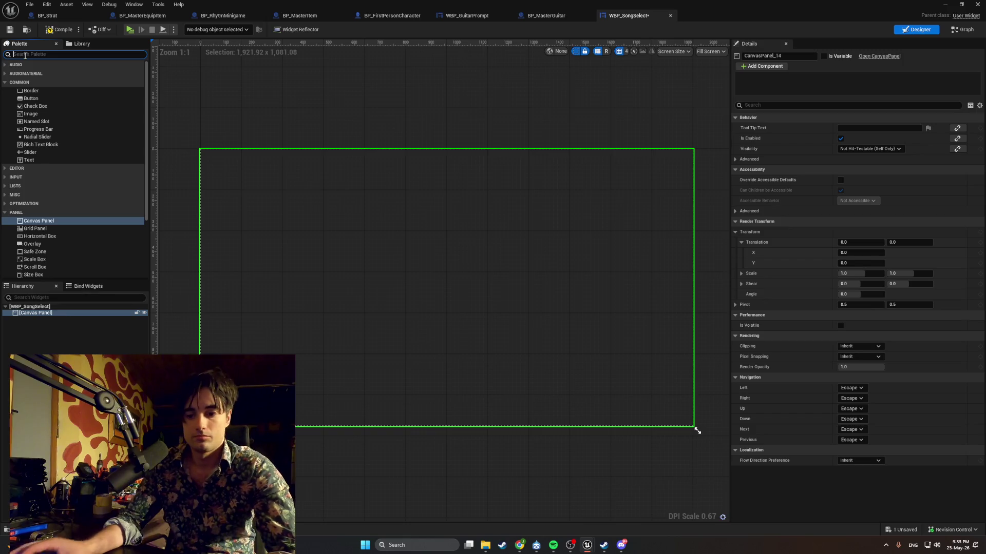
type("button")
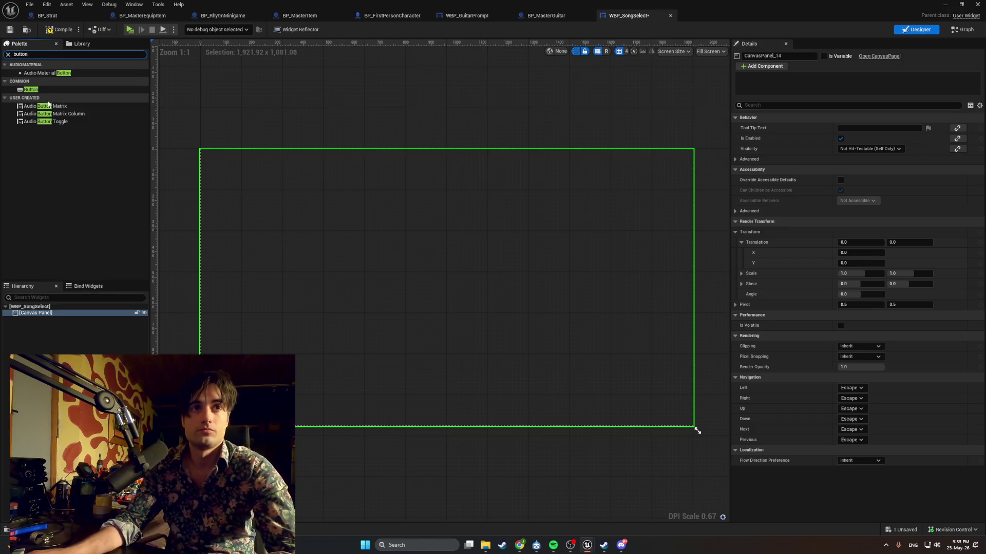
mouse_move(30, 89)
left_mouse_down()
mouse_move(286, 211)
mouse_move(282, 221)
mouse_move(317, 238)
left_mouse_up()
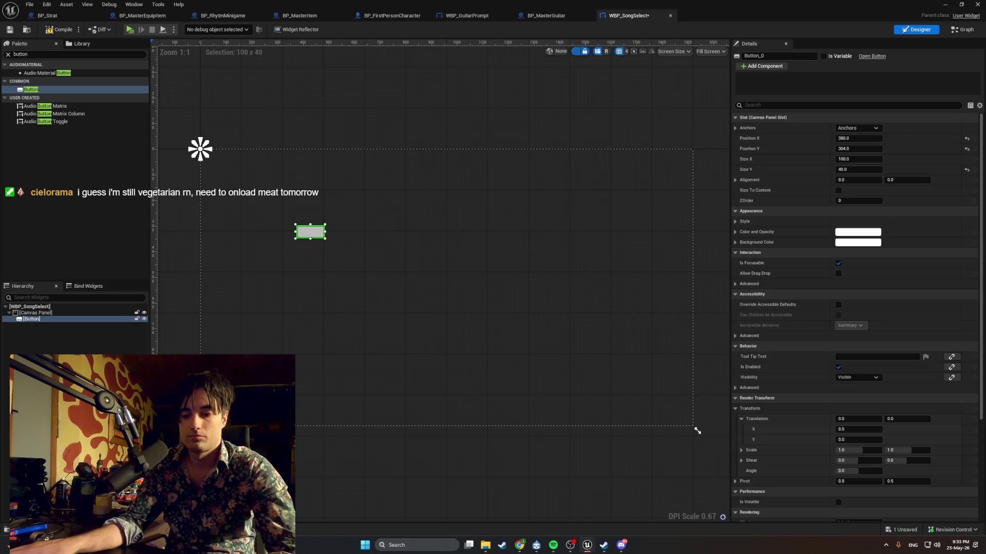
double_click(39, 321)
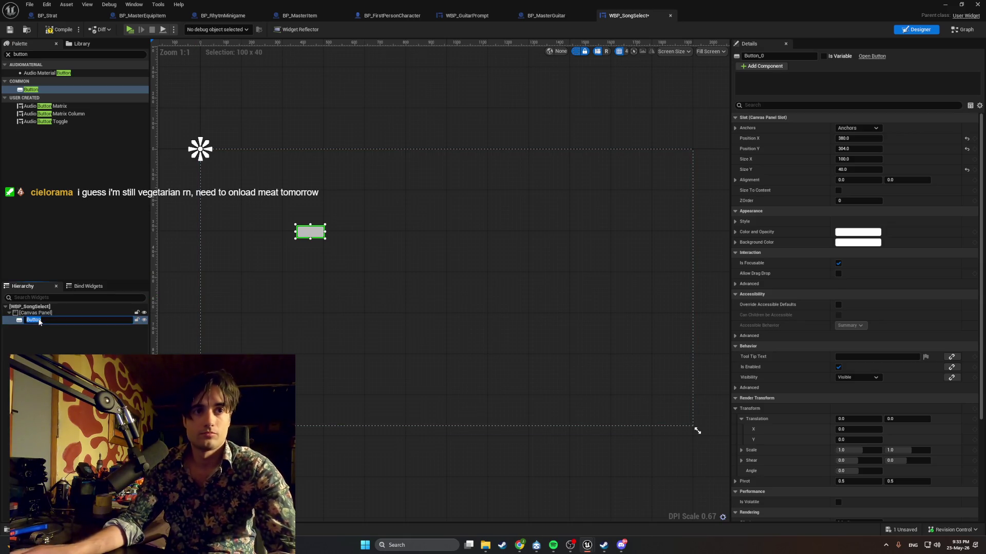
type("_Song1")
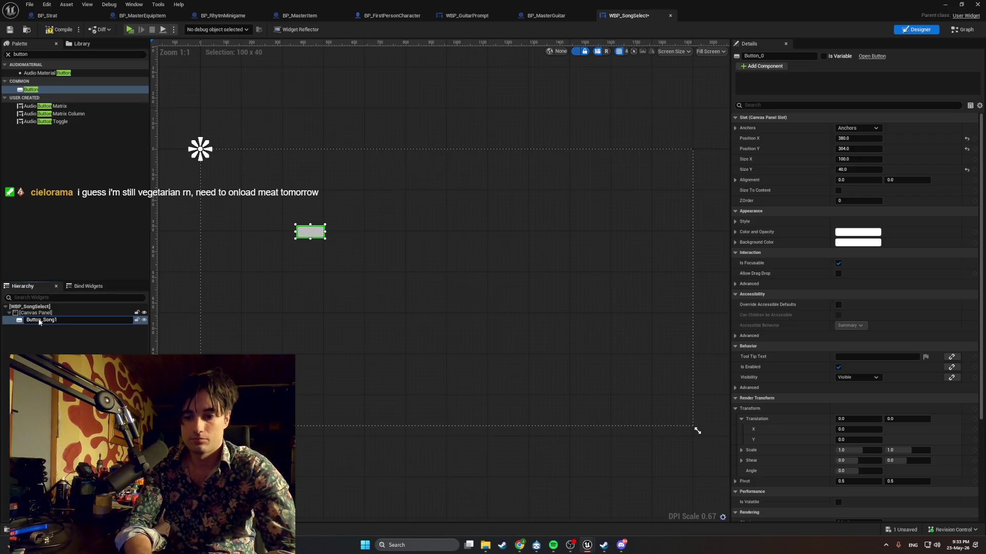
key("Return")
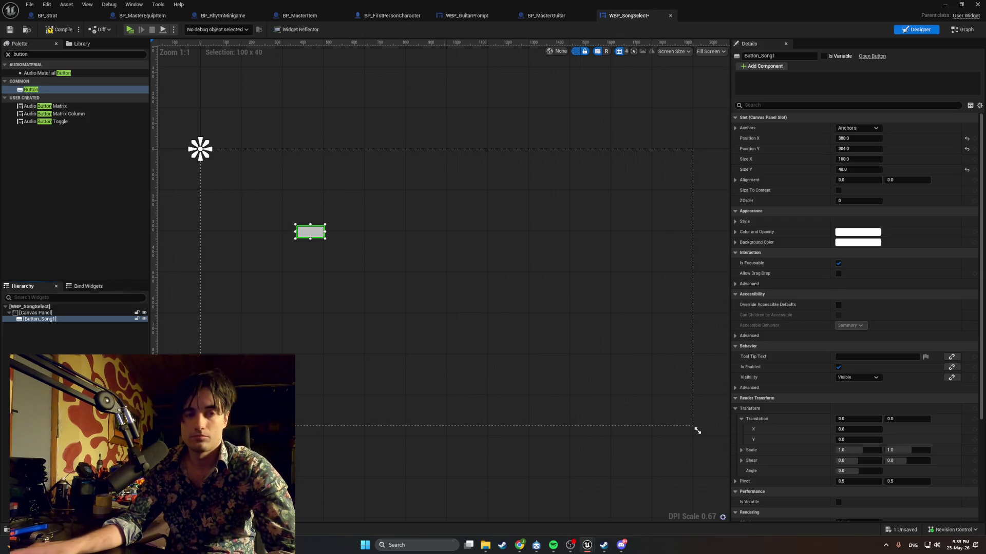
Clear the palette search and drag a Text Block onto the canvas
left_click(8, 54)
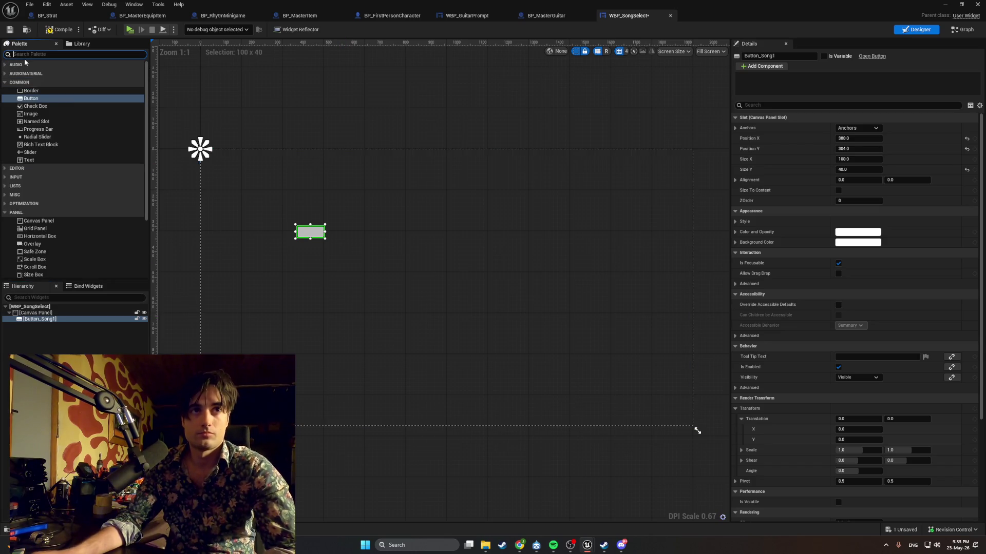
left_click(26, 57)
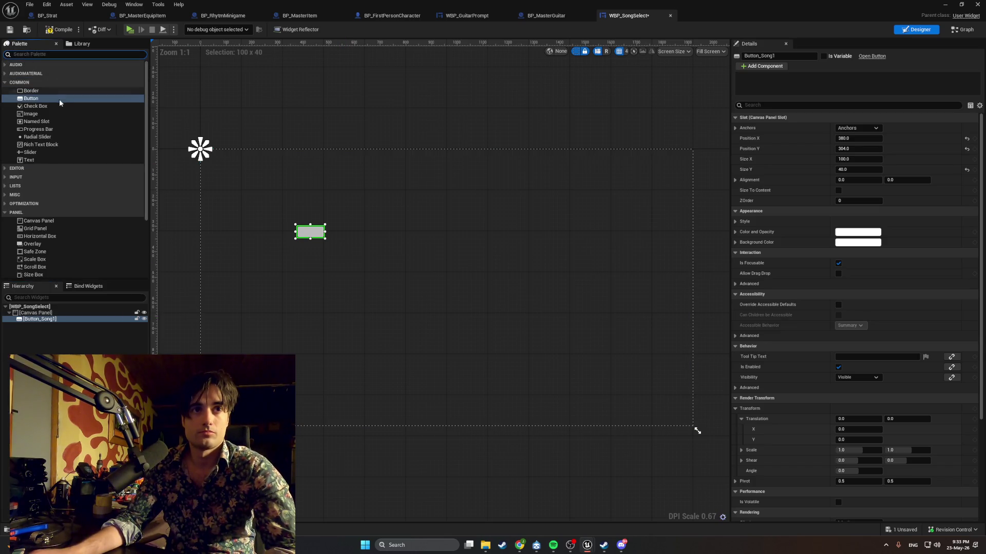
mouse_move(28, 159)
left_mouse_down()
mouse_move(249, 218)
mouse_move(313, 248)
left_mouse_up()
Rename the new text block to TXT_Song1 in the Hierarchy
scroll(324, 231, "up", 1)
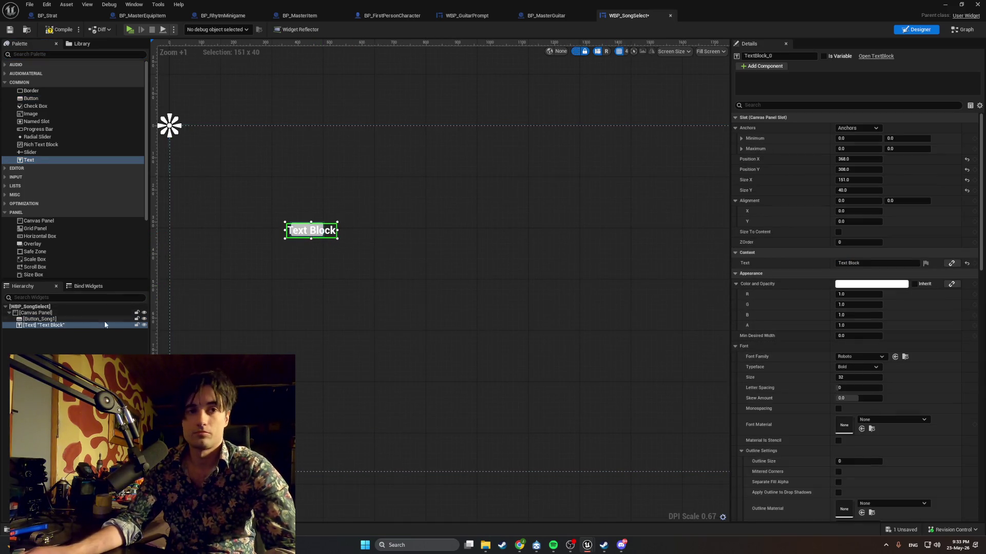
left_click(68, 326)
left_click(68, 326)
type("TXT_Song1")
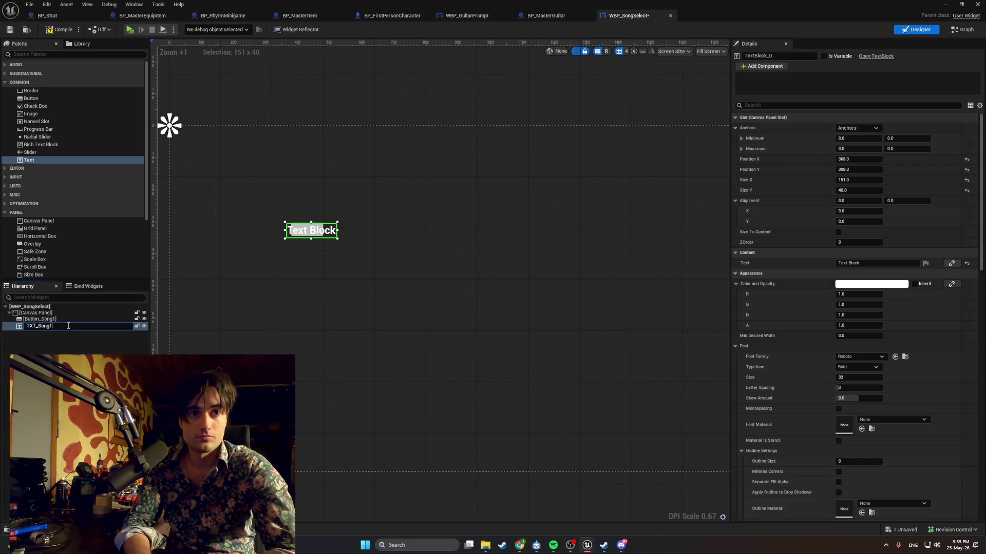
key("Return")
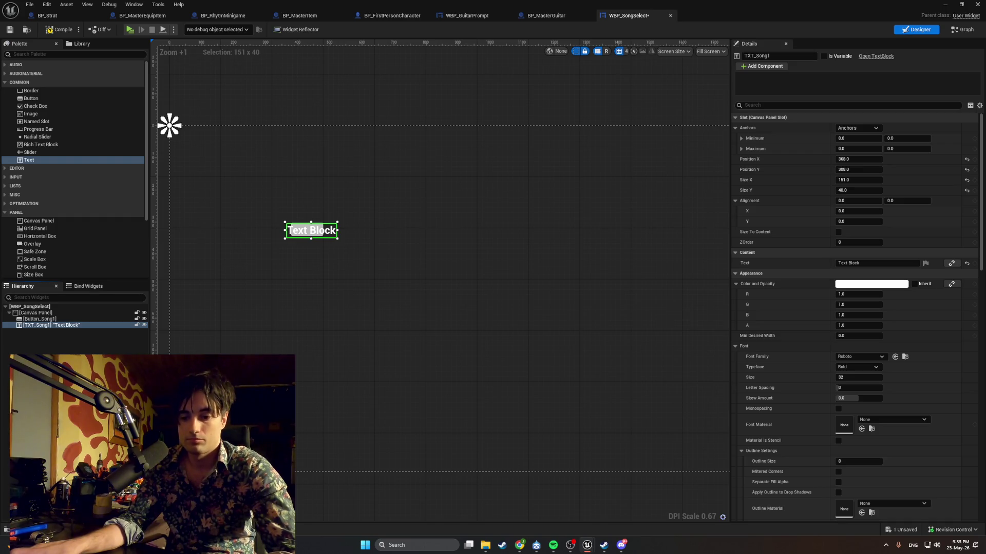
Set the text block's Content Text to 'Test Song'
left_click(880, 263)
type("Test")
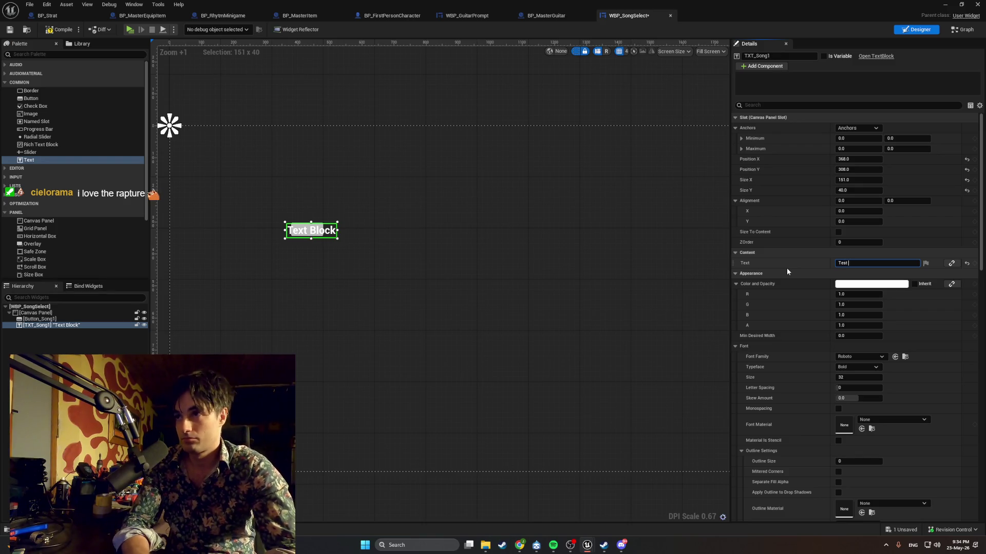
key("Return")
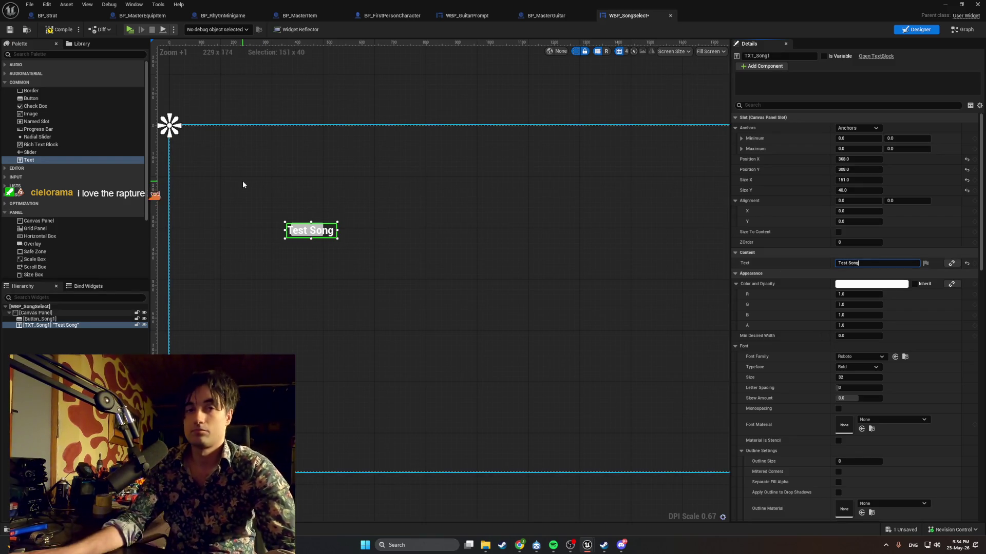
left_click(59, 30)
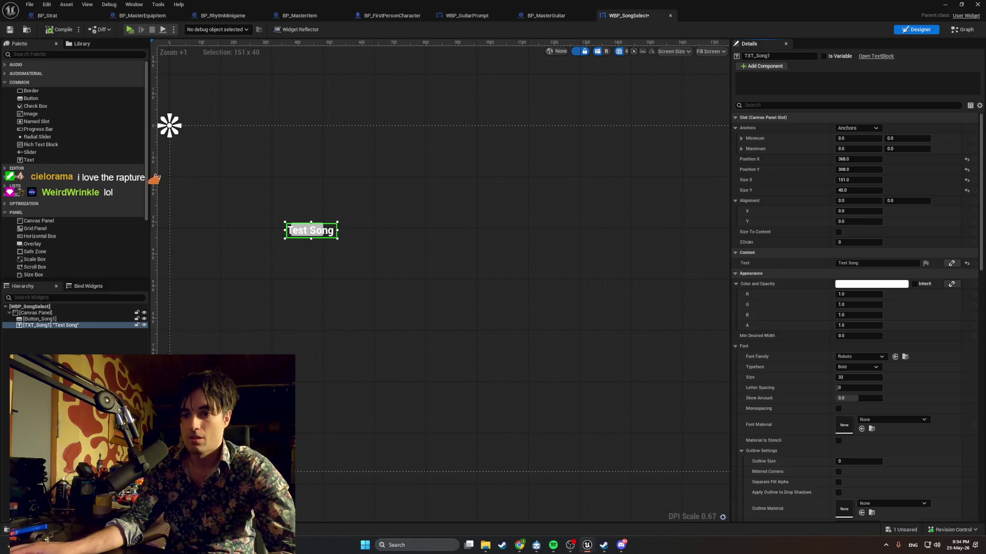
Search YouTube for 'soulwax', play Soulwax FM (Extended Mix), then minimize Chrome
left_click(519, 546)
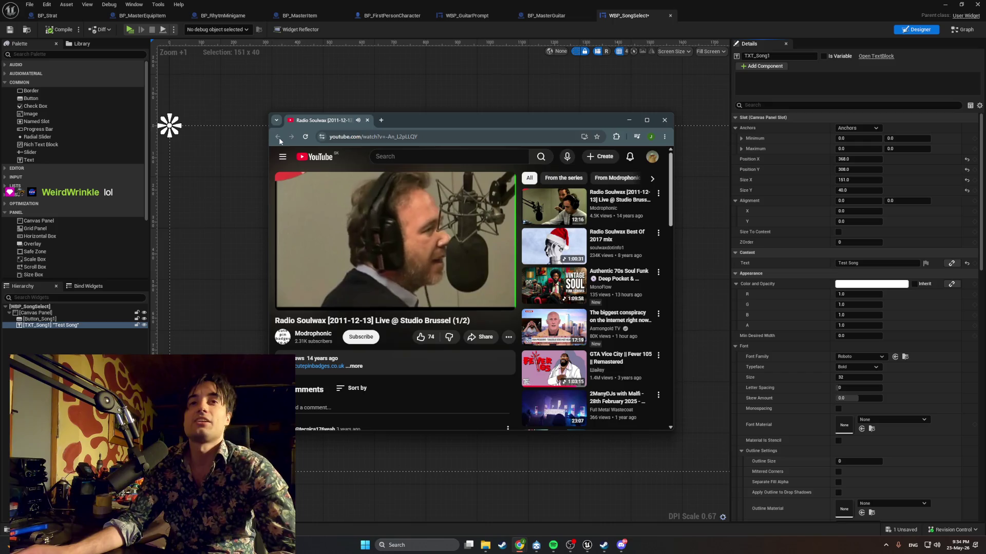
left_click(401, 155)
type("soul")
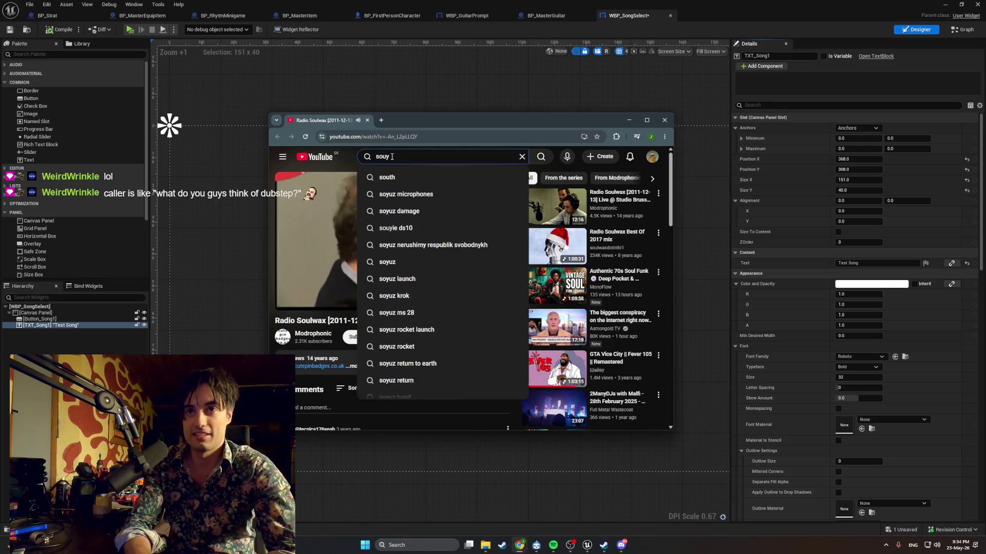
type("wax")
key("Return")
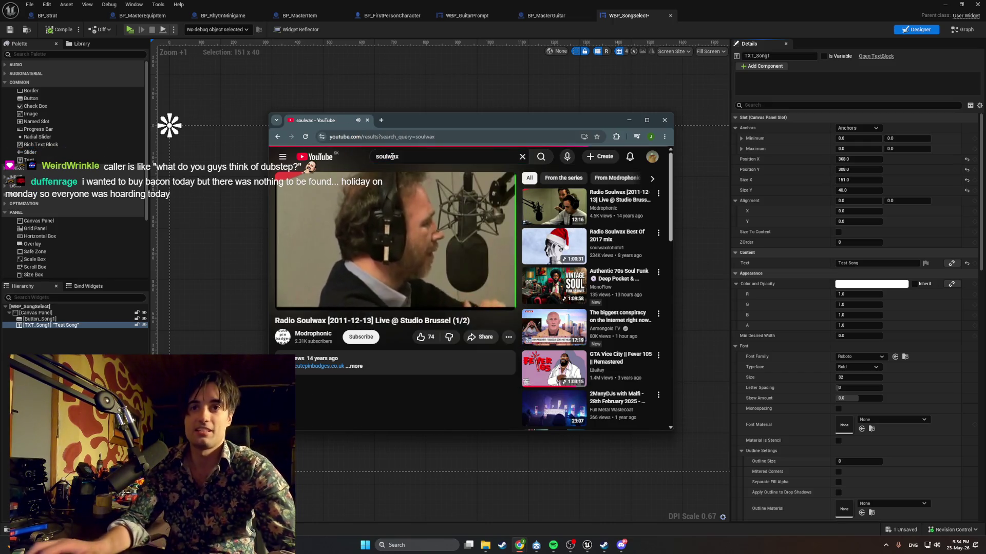
scroll(388, 228, "down", 10)
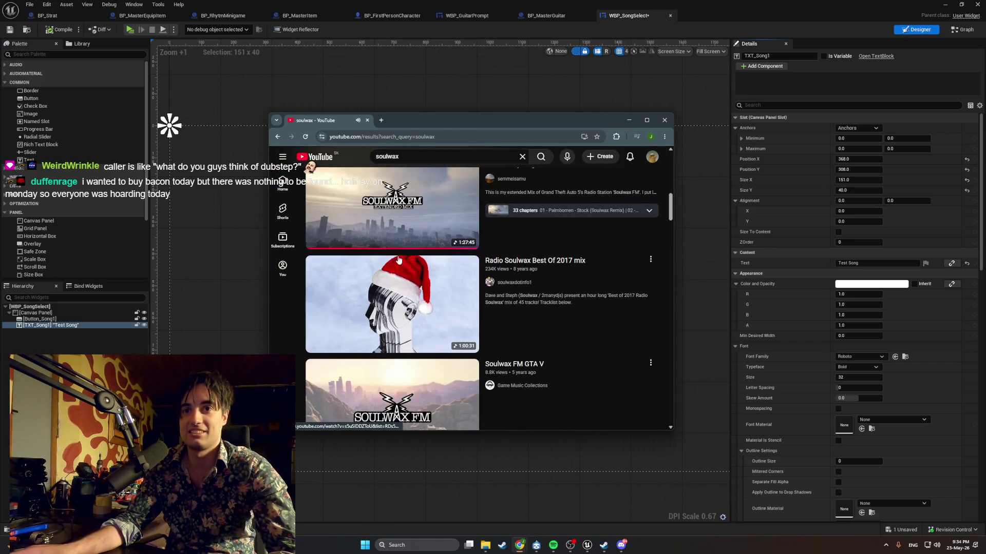
left_click(389, 228)
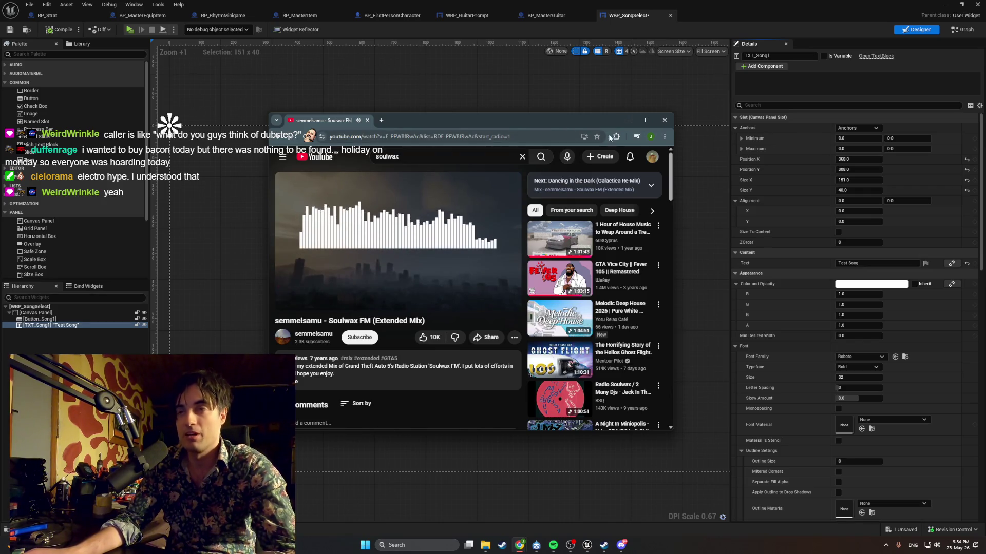
left_click(629, 120)
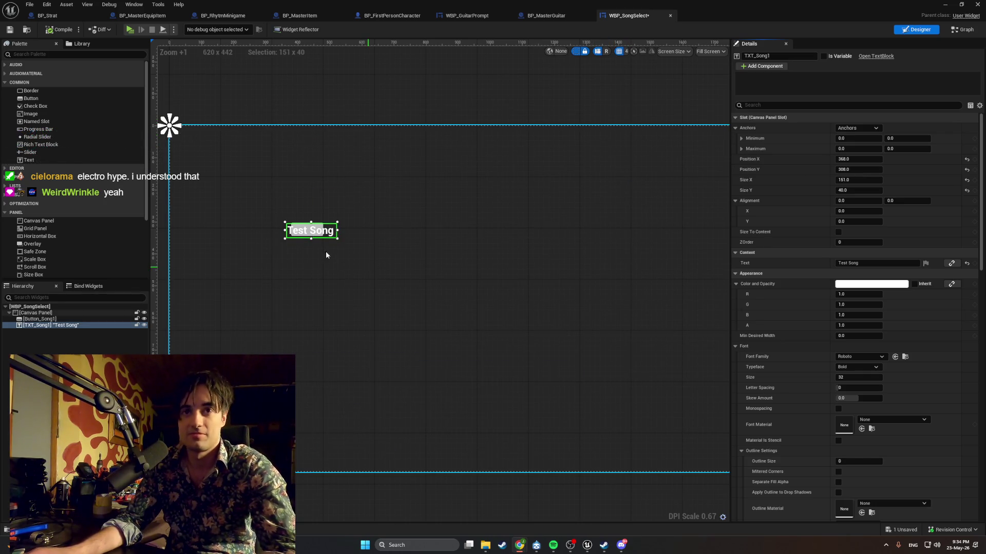
scroll(304, 229, "up", 7)
scroll(293, 224, "up", 2)
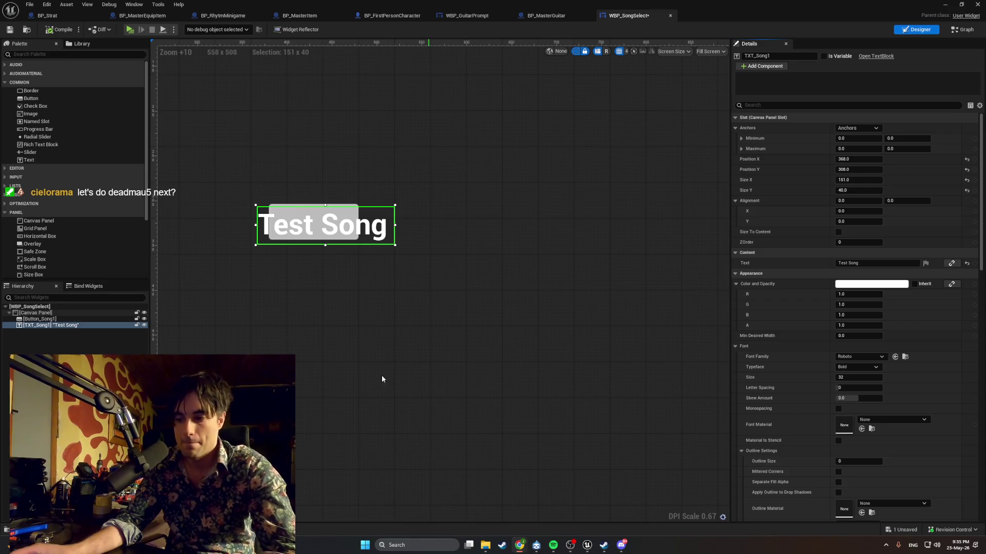
mouse_move(520, 545)
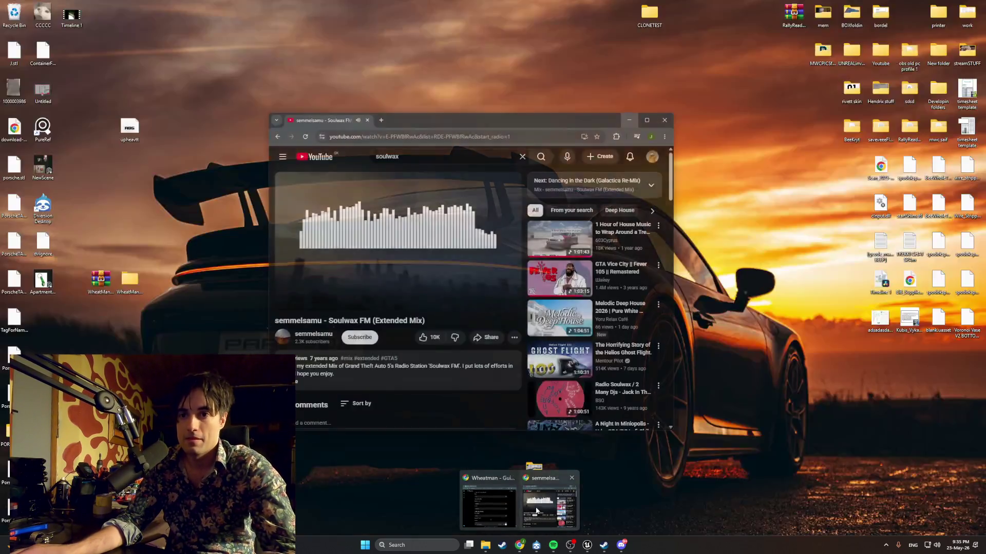
Seek forward in the Soulwax FM video in Chrome, then minimize the browser again
left_click(485, 501)
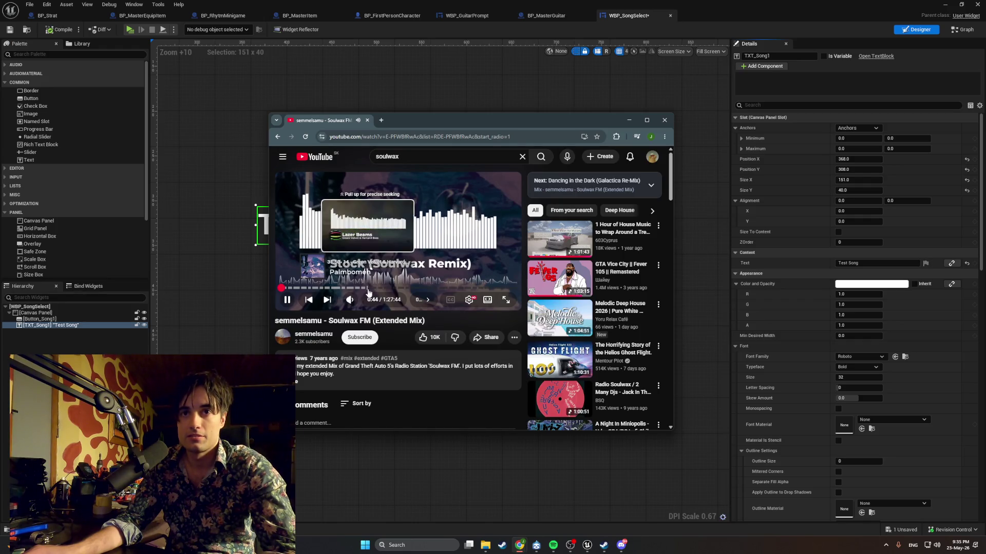
left_click(629, 121)
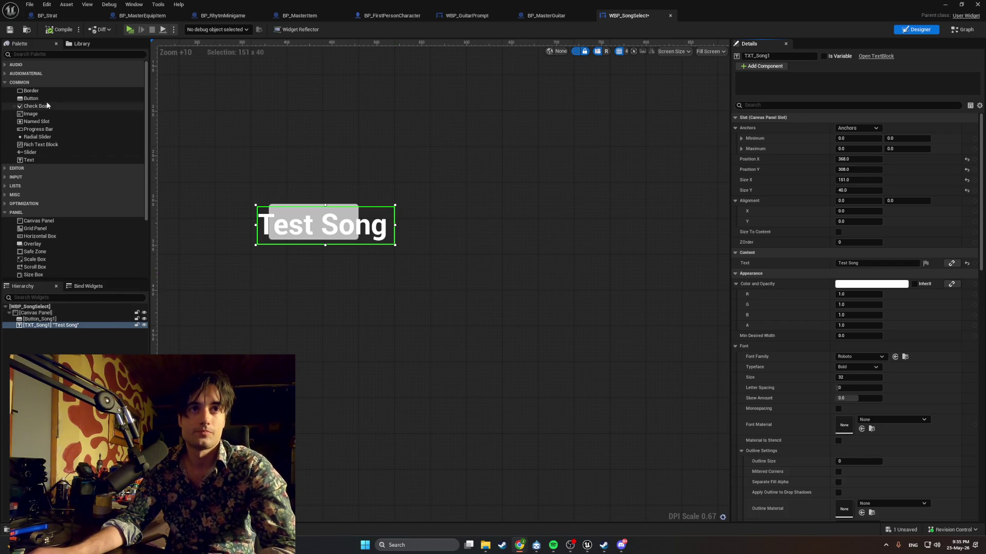
Place a Common-palette Button (100 x 40) at 440, 396 below the Test Song text
left_click_drag(32, 98, 331, 295)
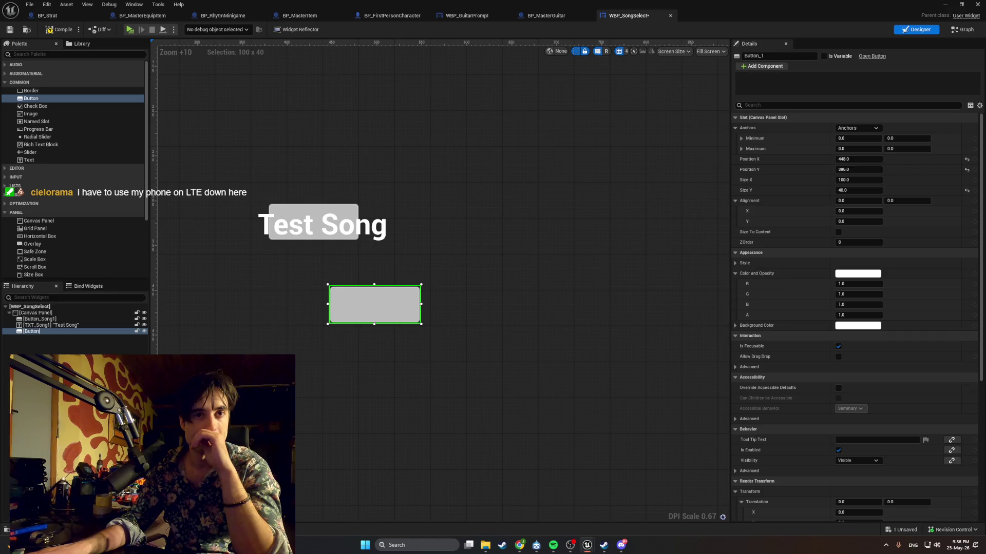
Rename the new button row in the Hierarchy to Button_Close
left_click(78, 333)
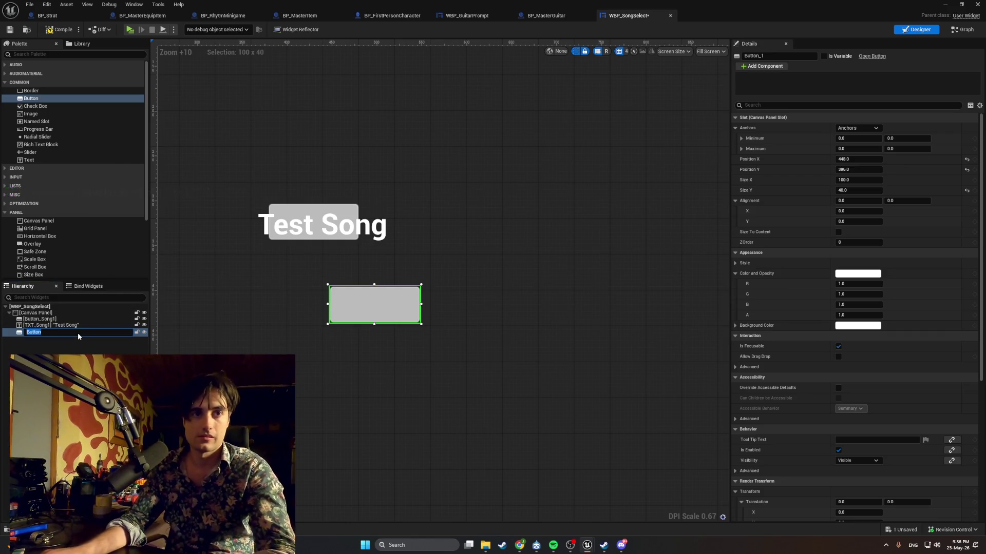
type("Button_")
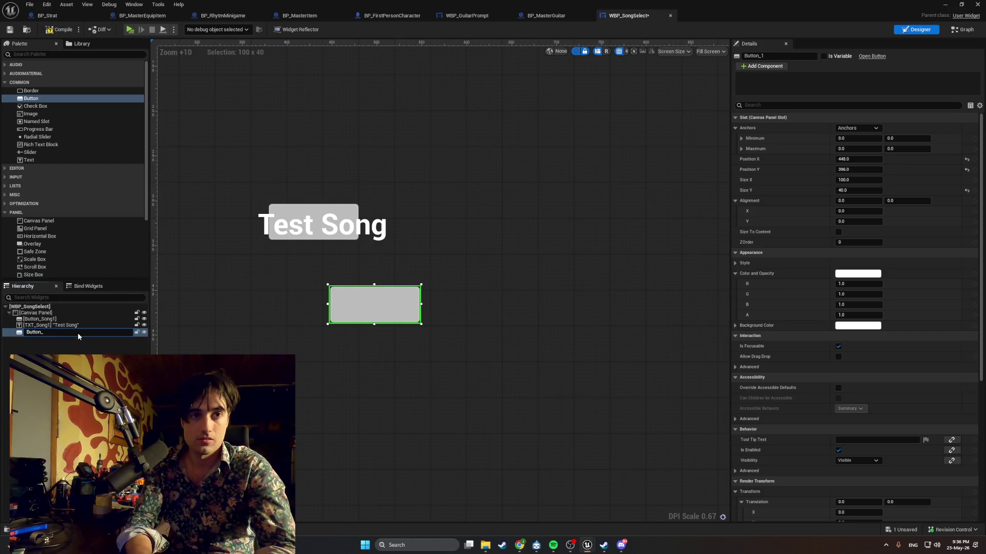
type("Close")
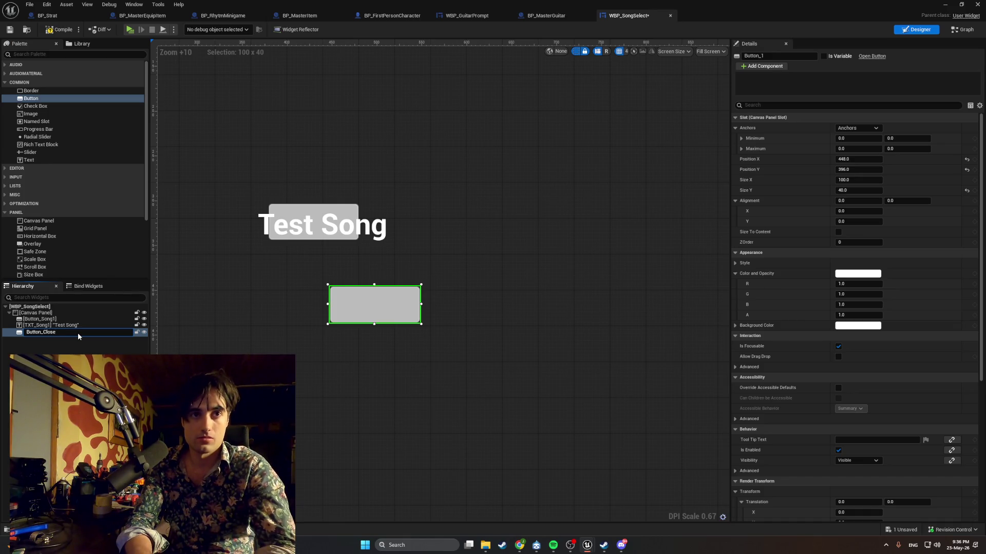
key("Return")
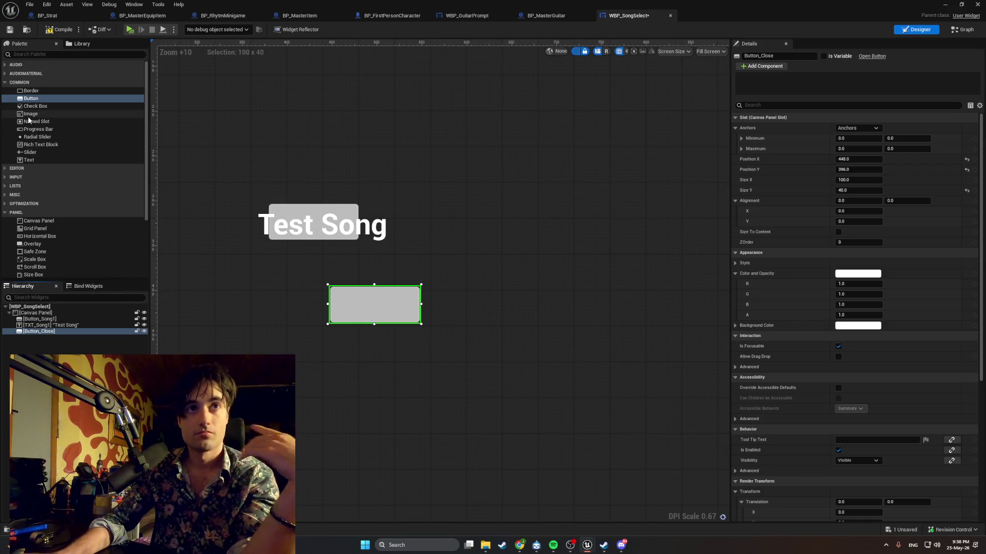
Drop a Text widget onto the Close button on the canvas, at 432, 396
left_click(44, 161)
mouse_move(44, 164)
left_mouse_down()
mouse_move(322, 282)
mouse_move(314, 291)
left_mouse_up()
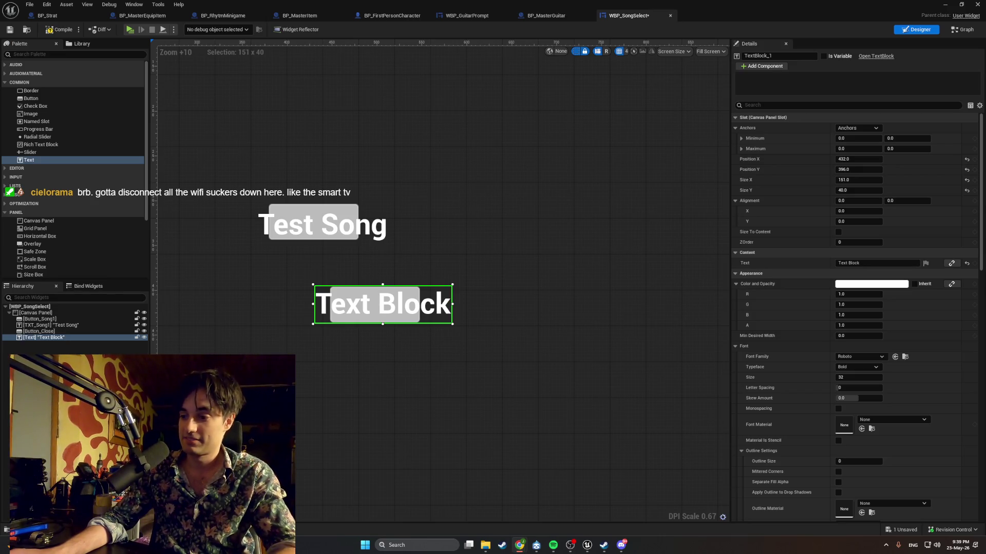
mouse_move(628, 552)
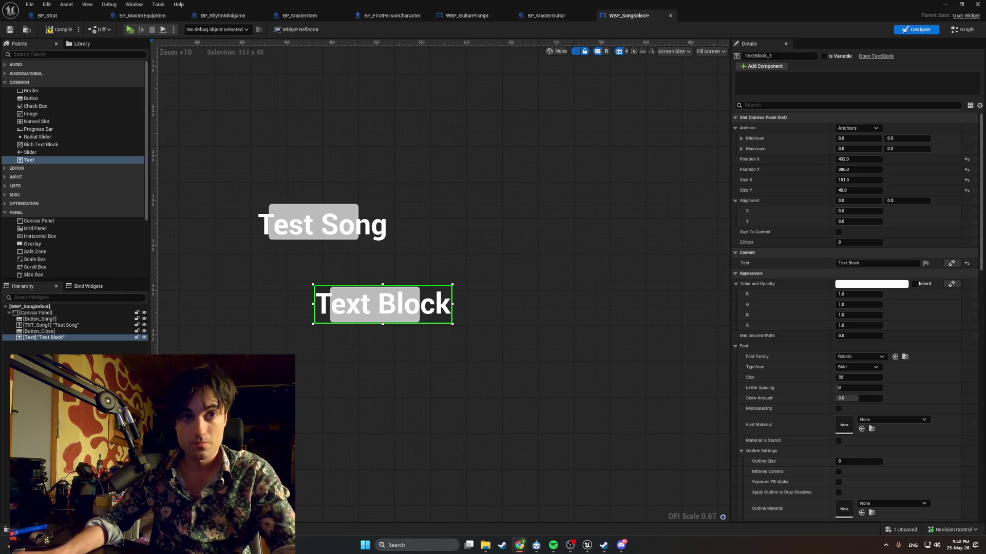
Rename the new text block to TXT_Close in the Hierarchy
double_click(56, 337)
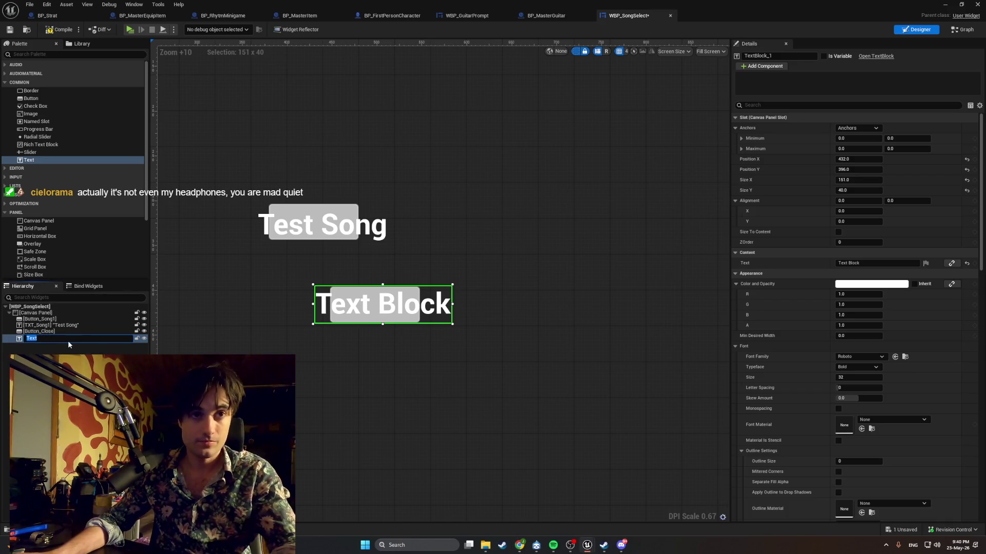
type("TXT_C")
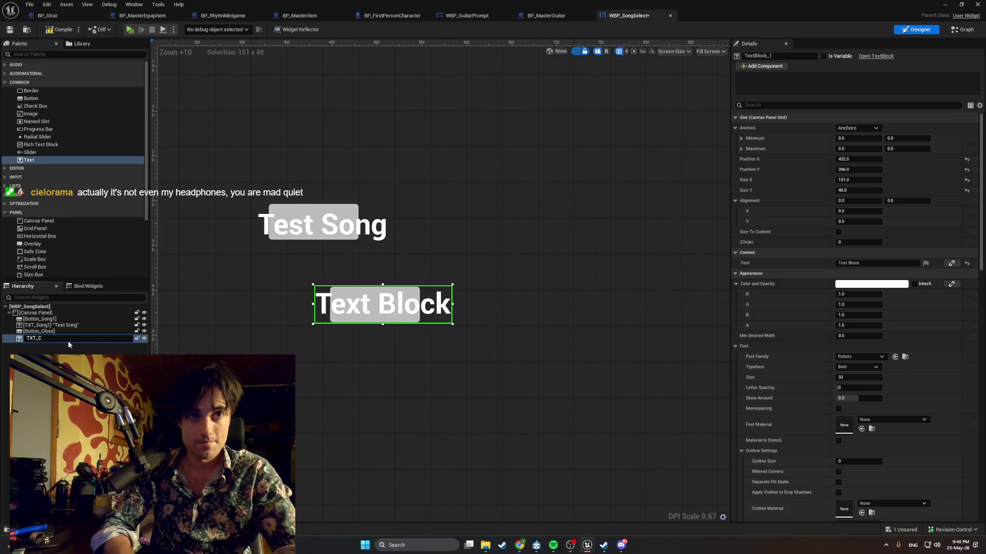
type("lose")
key("Return")
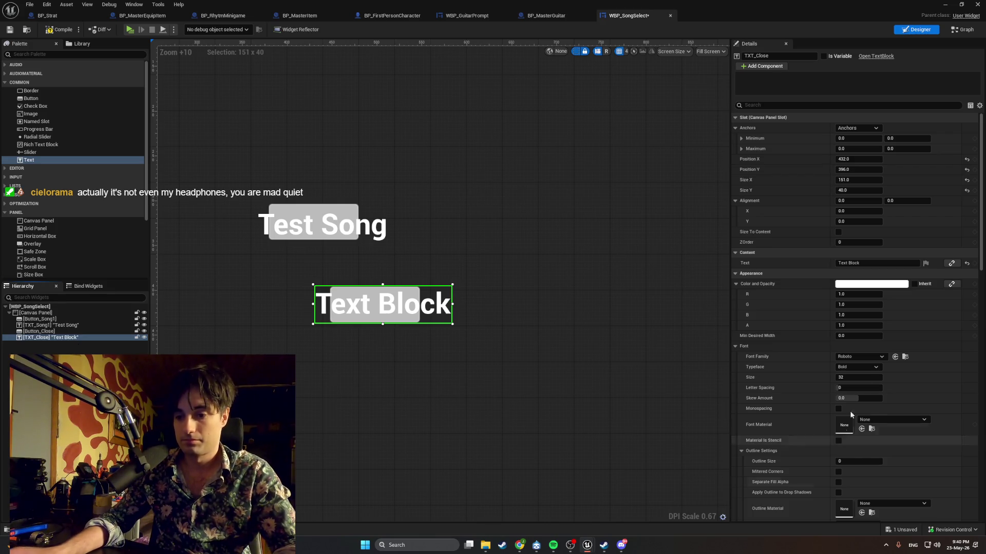
Change its displayed text to 'Close' and shift it slightly right on the canvas
double_click(856, 262)
right_click(857, 263)
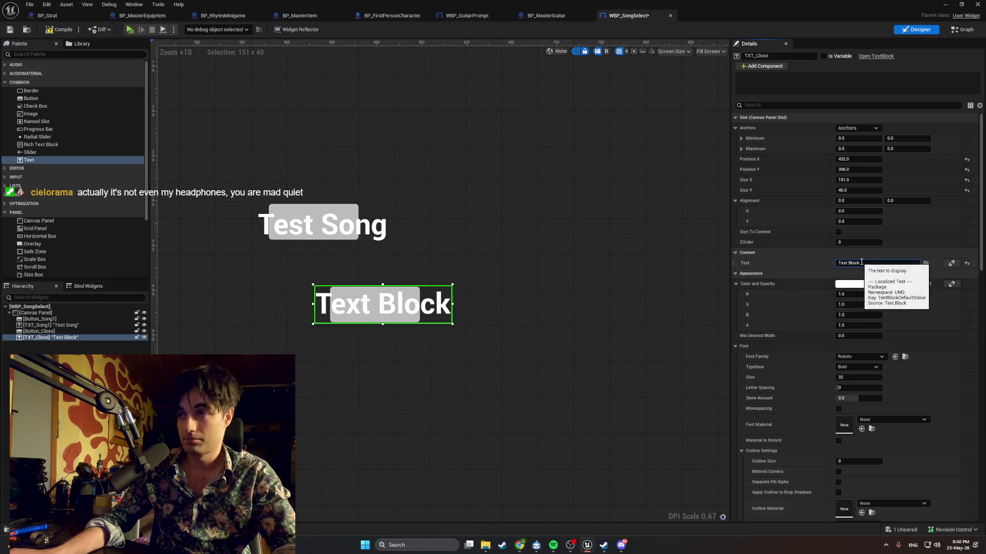
key("ctrl+a")
type("CV")
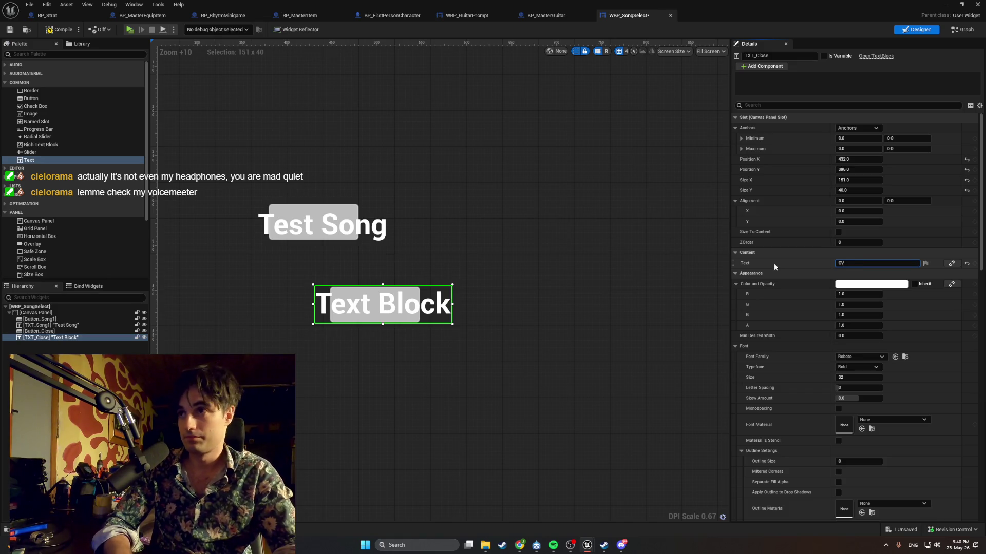
type("e")
key("Return")
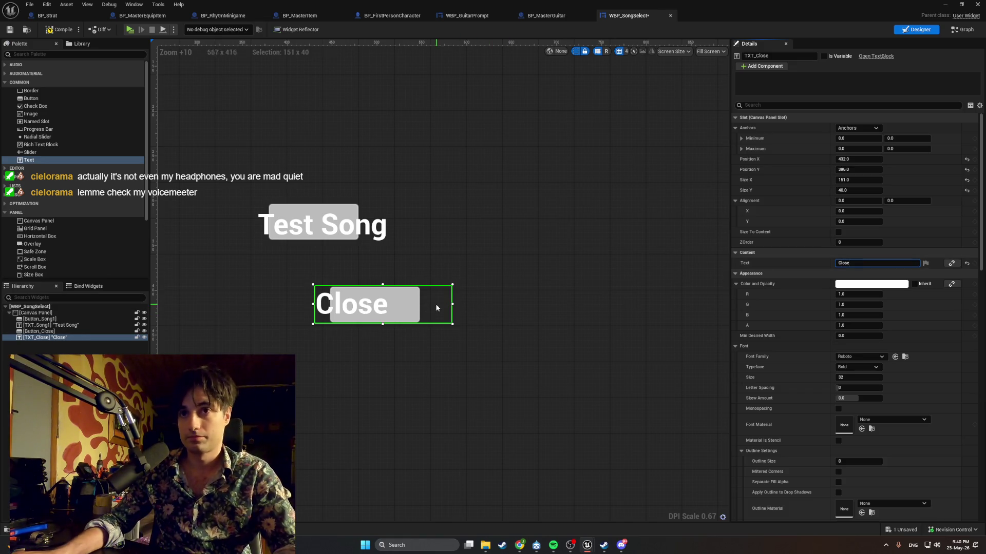
left_click_drag(439, 307, 457, 305)
left_click(477, 318)
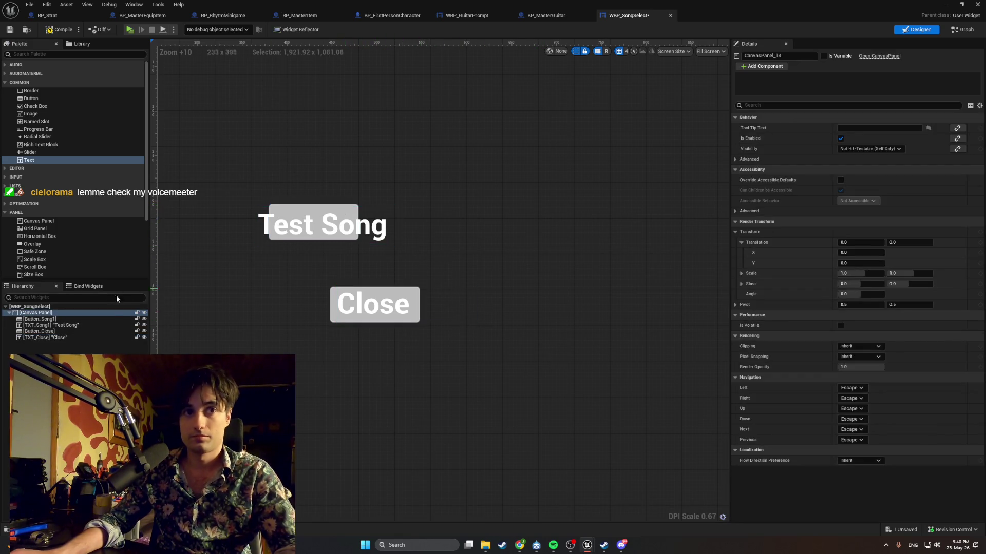
Parent TXT_Song1 under Button_Song1 and TXT_Close under Button_Close in the Hierarchy, then check the nesting
left_click(90, 318)
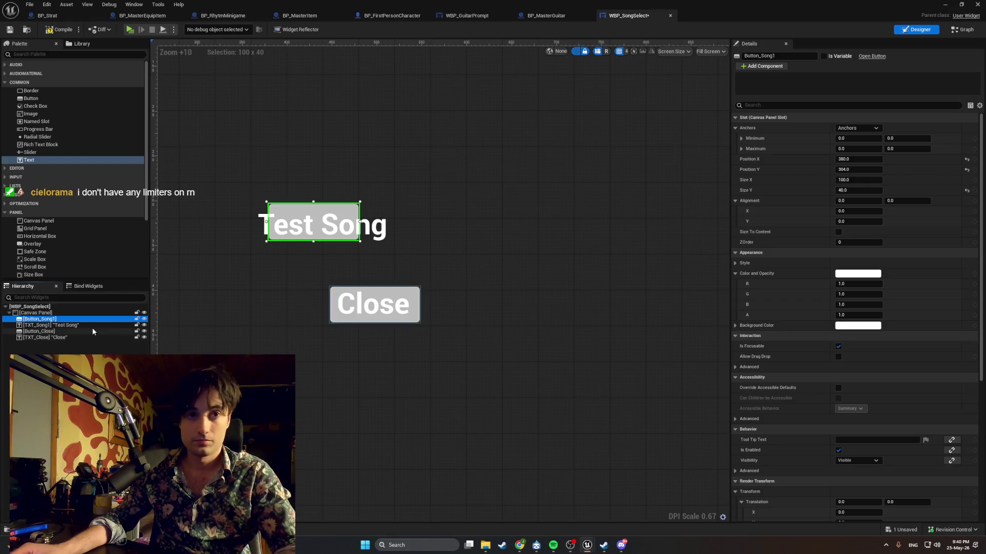
left_click_drag(46, 325, 44, 319)
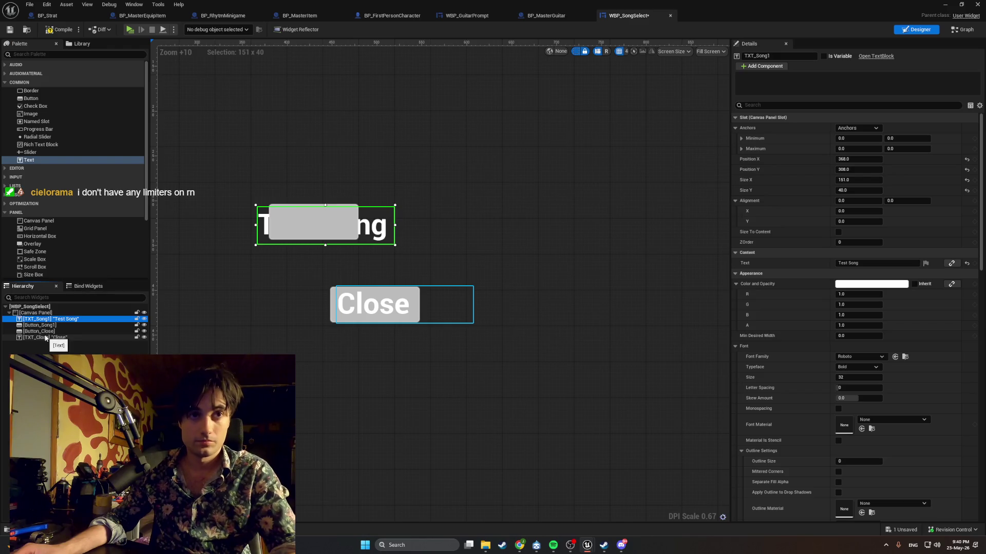
key("ctrl+z")
left_click(50, 319)
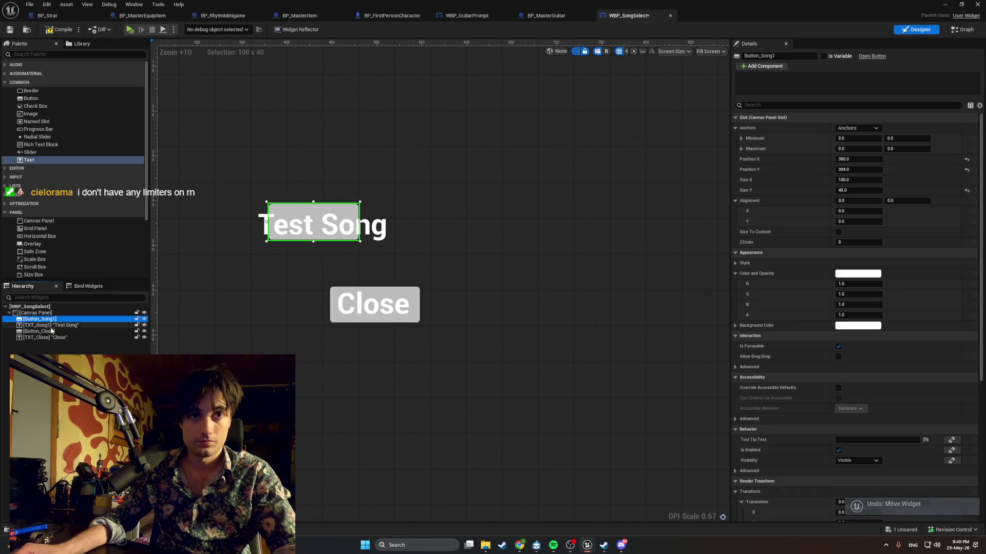
left_click_drag(50, 322, 52, 335)
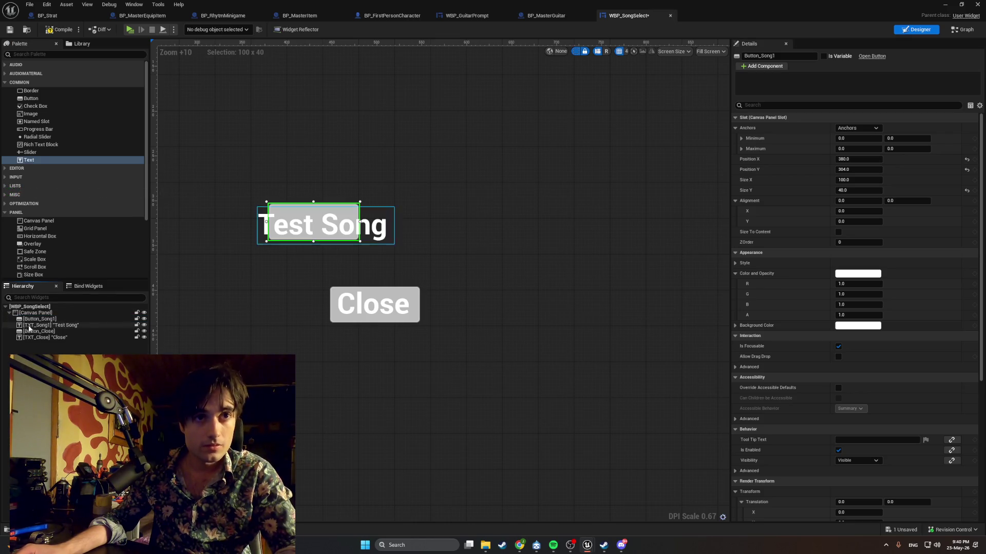
mouse_move(39, 332)
left_mouse_down()
mouse_move(38, 339)
mouse_move(41, 319)
left_mouse_up()
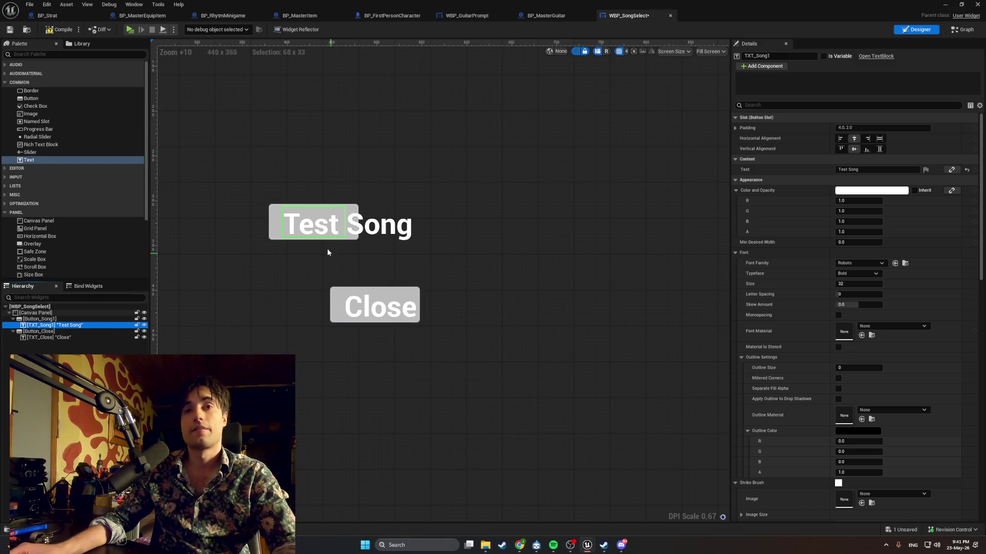
left_click(373, 233)
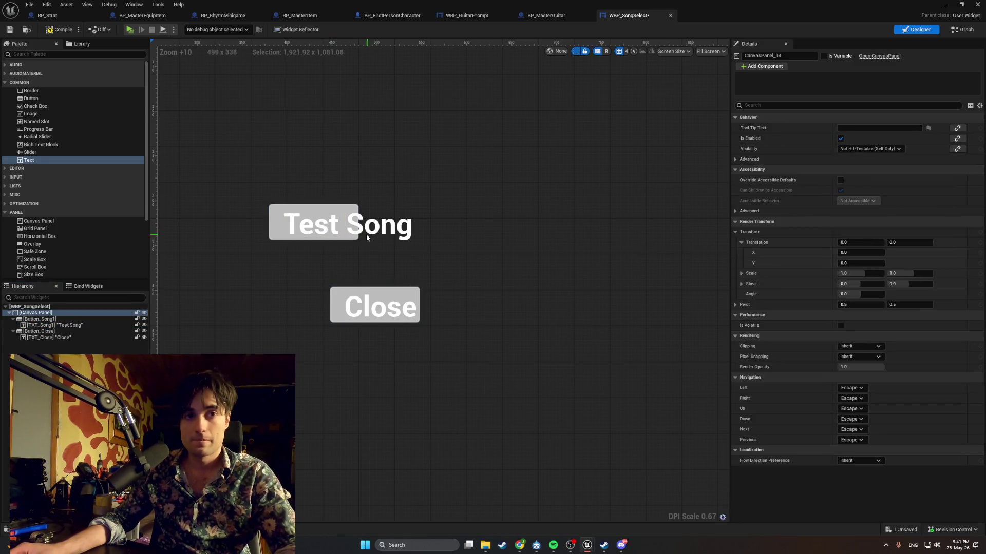
left_click(61, 325)
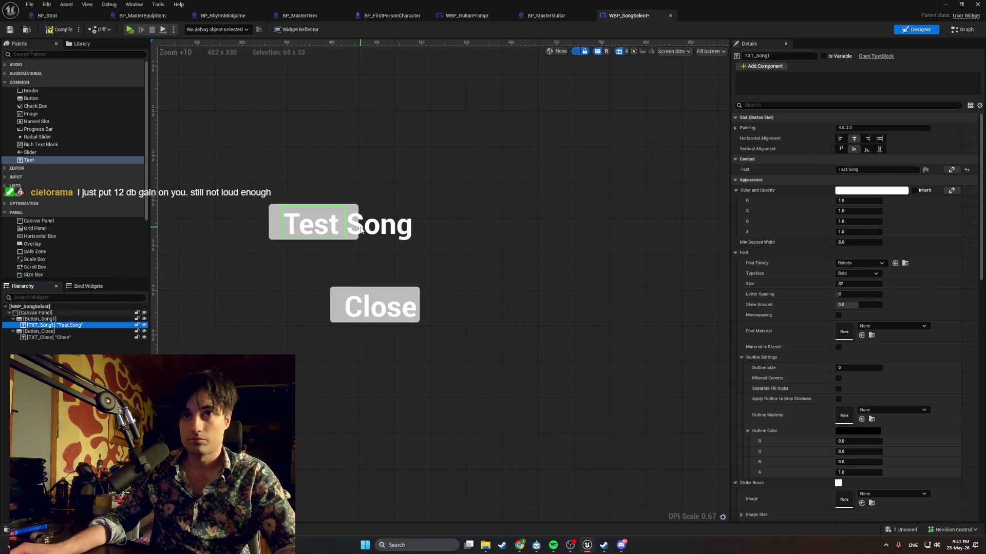
left_click(353, 211)
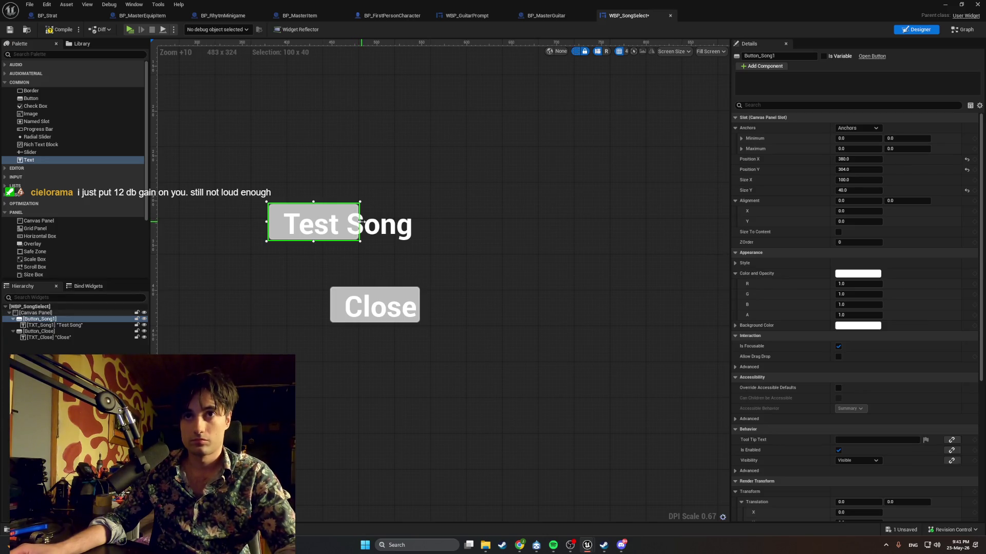
Widen Button_Song1 to about 168 so 'Test Song' fits, and nudge it right
left_click_drag(359, 229, 423, 226)
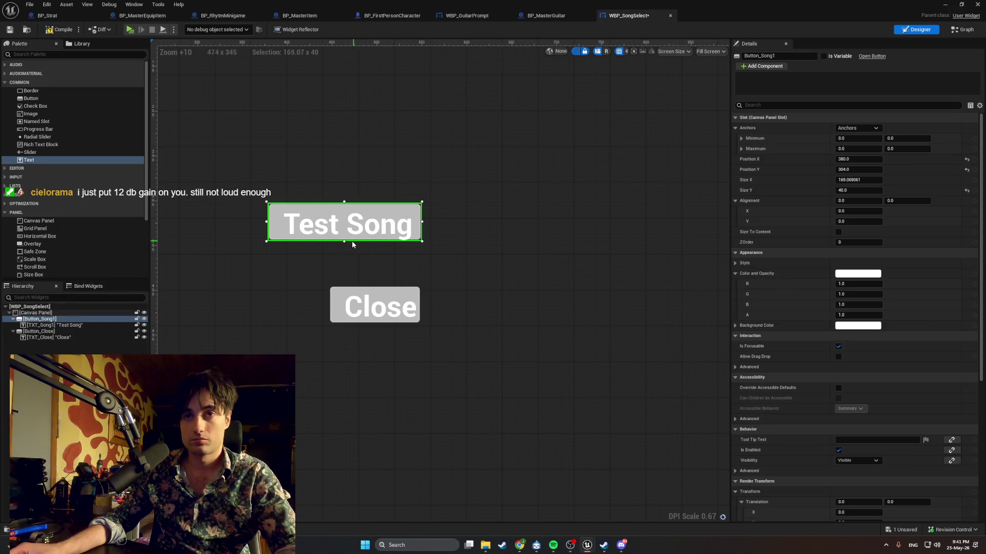
left_click_drag(349, 237, 351, 237)
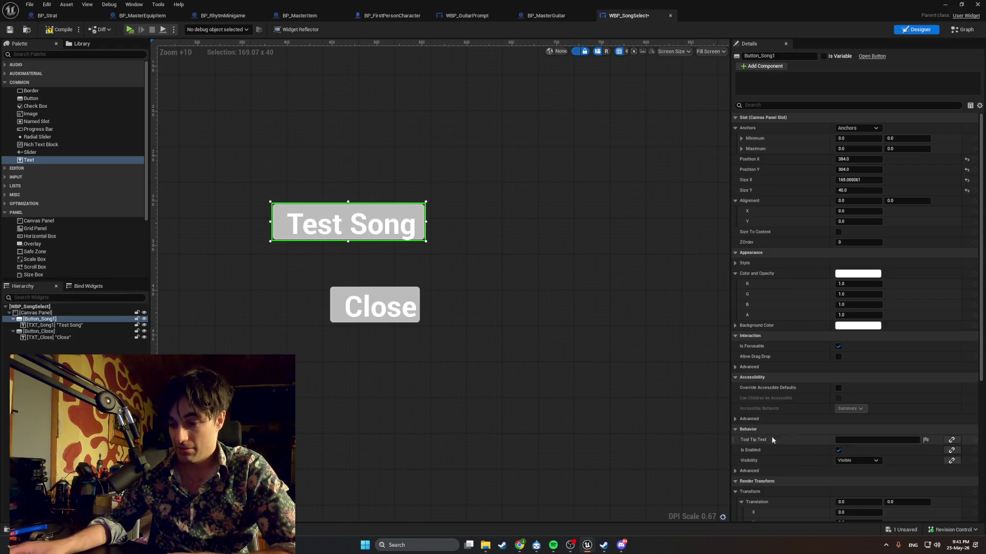
left_click(570, 546)
Maximize OBS and drag the gopro webcam source up and right in the preview
double_click(495, 28)
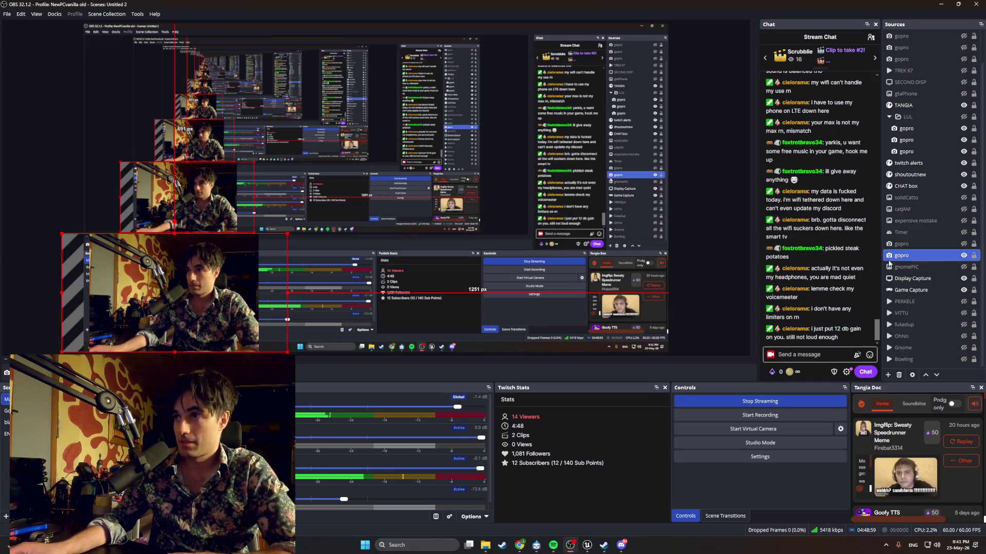
mouse_move(176, 286)
left_mouse_down()
mouse_move(194, 200)
mouse_move(155, 179)
left_mouse_up()
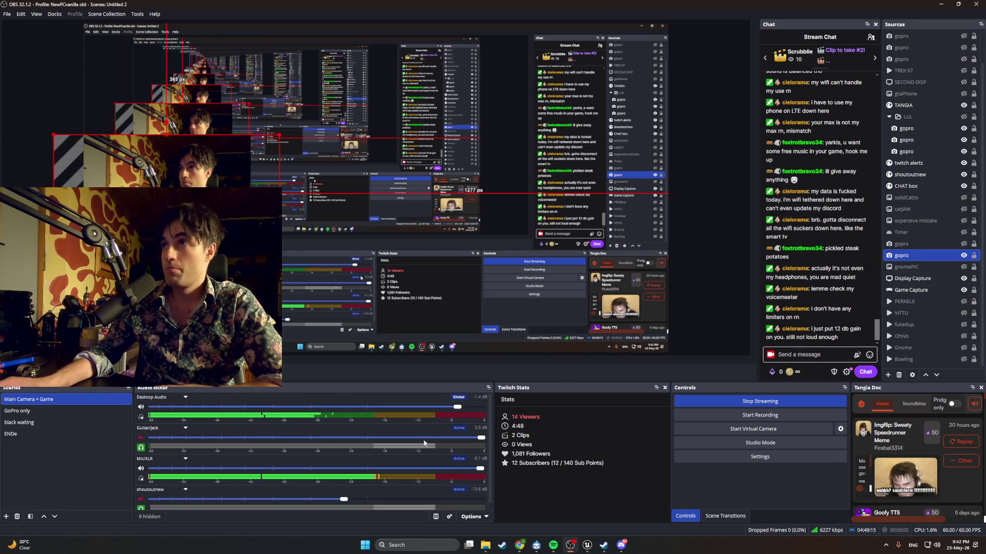
In the Mic/XLR Filters, drag the Limiter threshold to -10.90 dB and set Gain to 12.20 dB
right_click(151, 469)
left_click(169, 453)
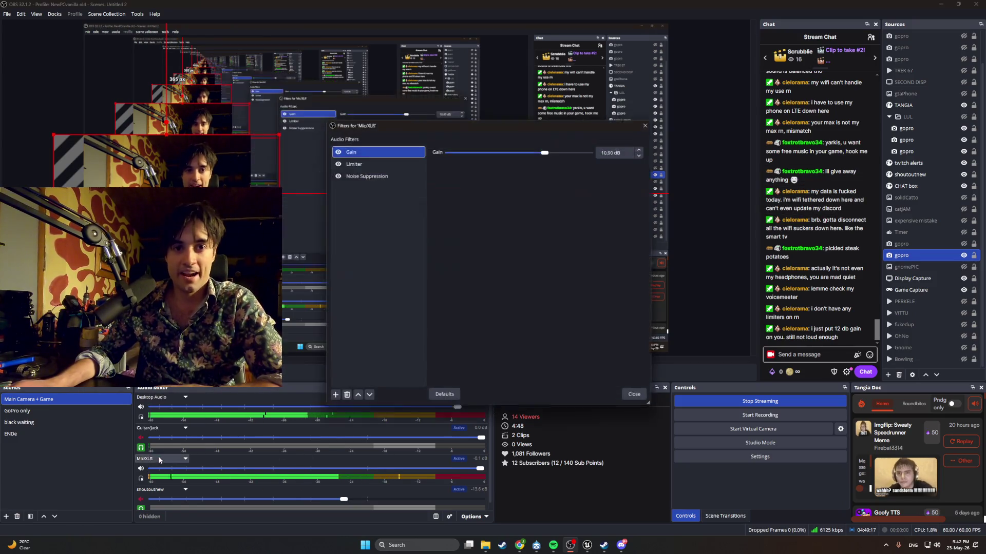
left_click(380, 163)
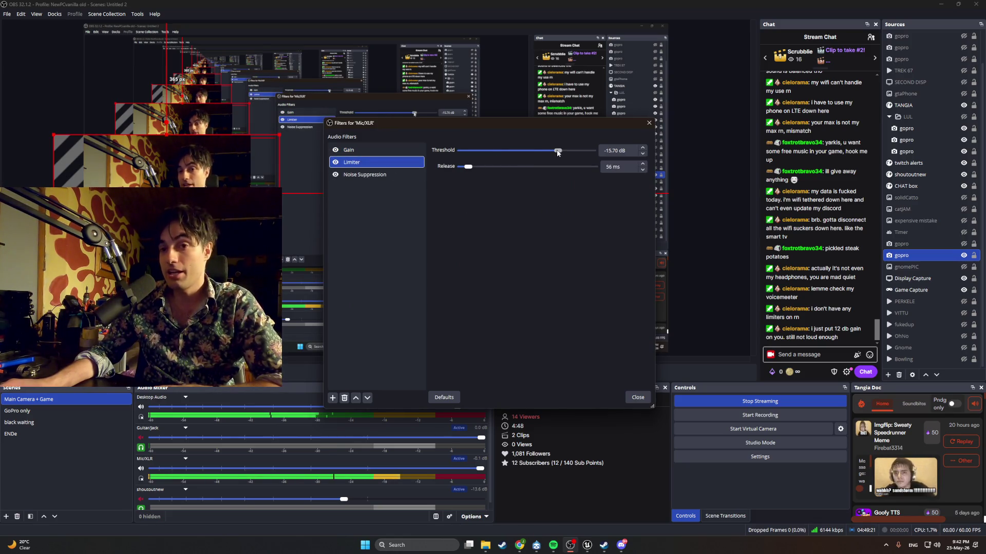
left_click_drag(558, 153, 567, 153)
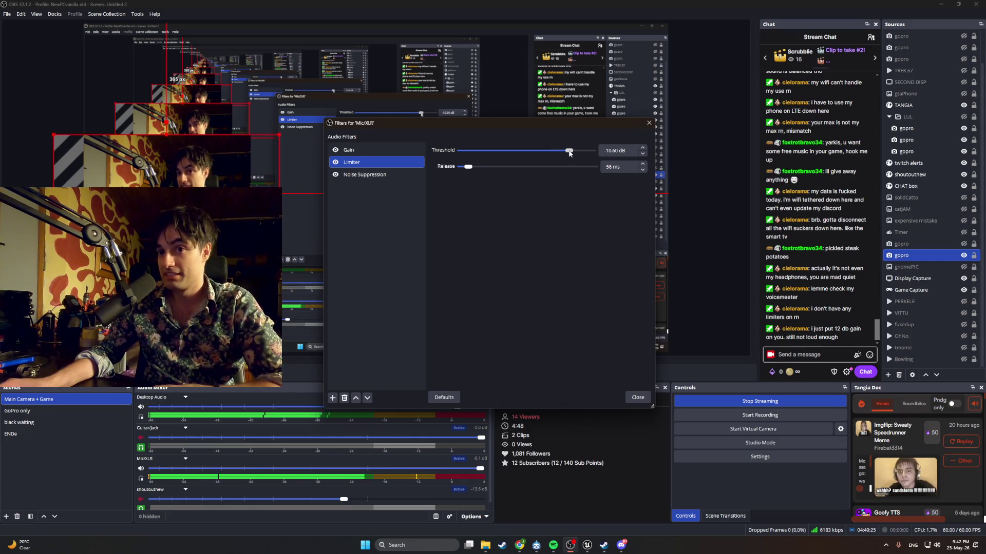
left_click_drag(567, 153, 568, 155)
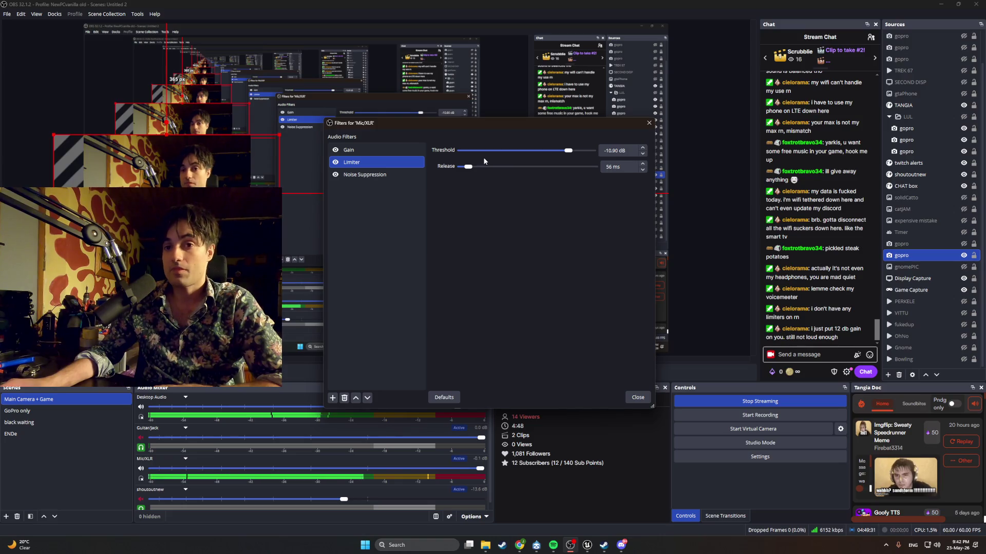
left_click(359, 150)
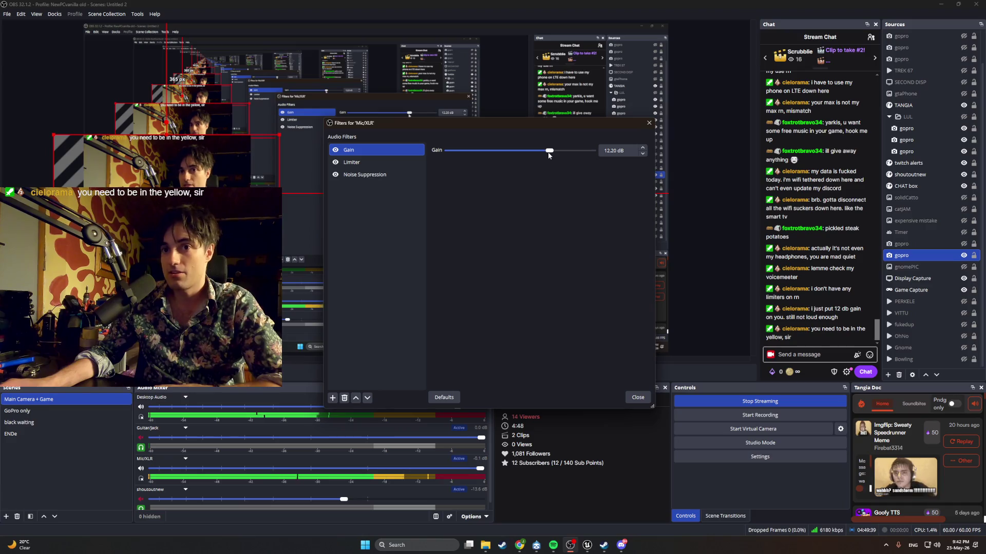
left_click(648, 124)
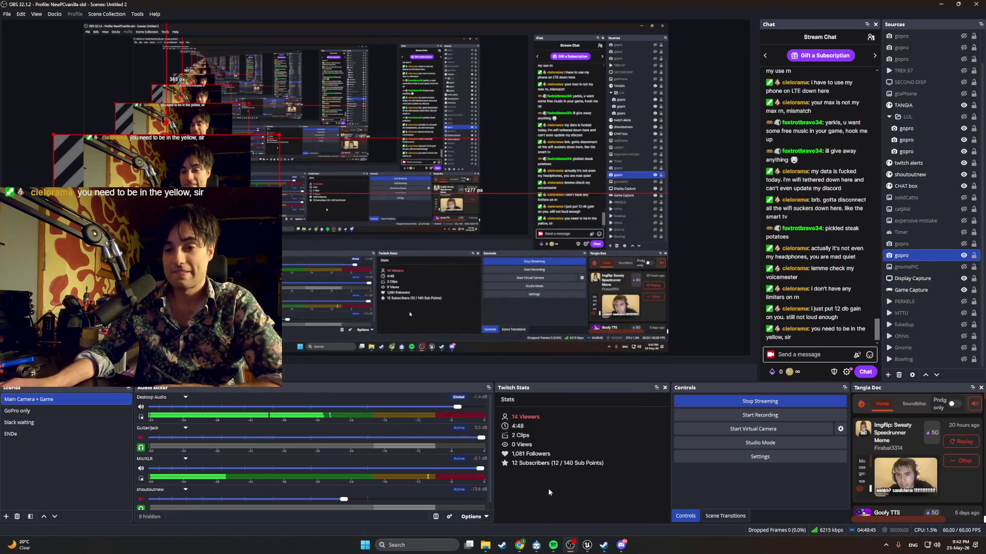
Bring the YouTube Chrome window to the front and move it up and right
mouse_move(520, 544)
left_click(529, 513)
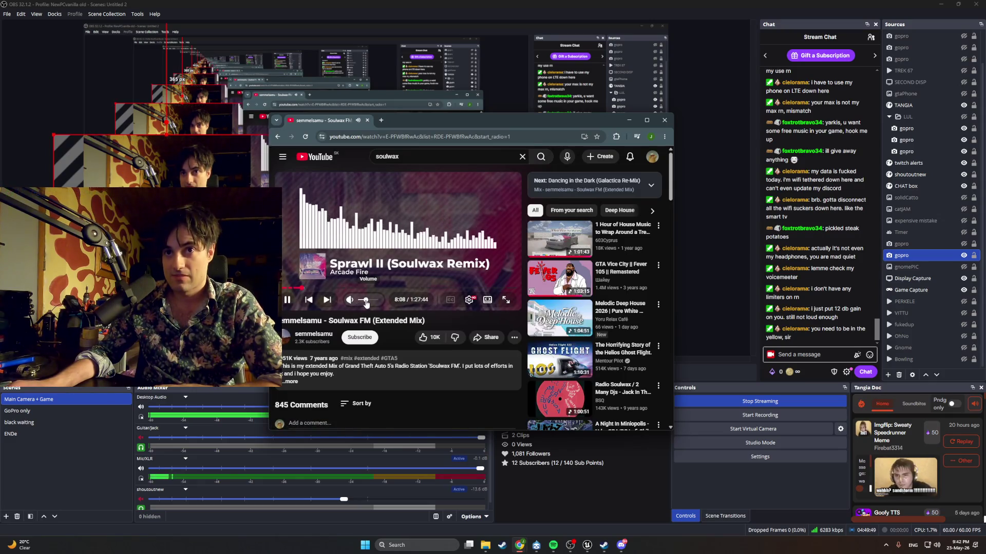
left_click_drag(457, 125, 548, 72)
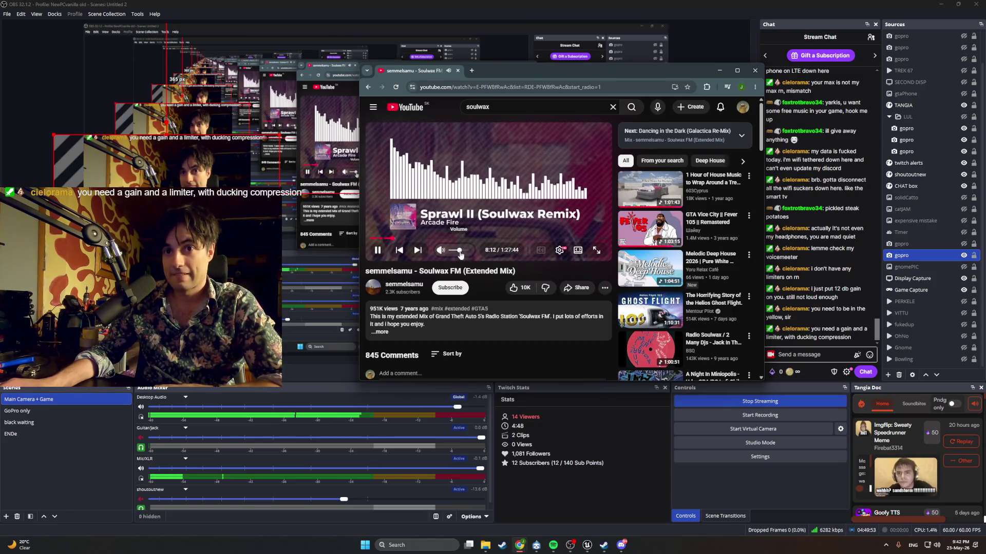
Raise the Soulwax FM (Extended Mix) video's volume slider a little
left_click(460, 251)
left_click_drag(461, 253, 463, 255)
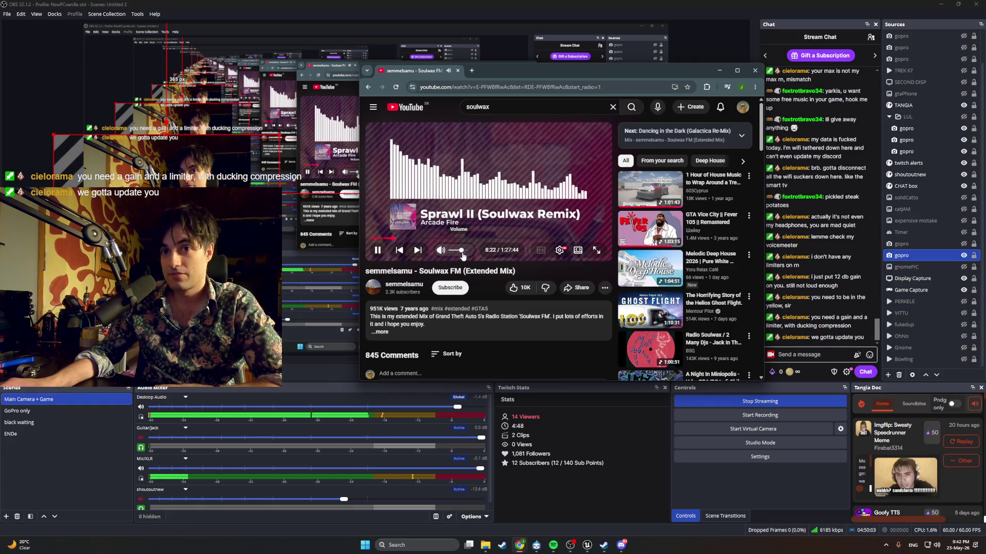
right_click(242, 408)
Set the Desktop Audio Limiter threshold to -9.10 dB and close its Filters window
left_click(261, 494)
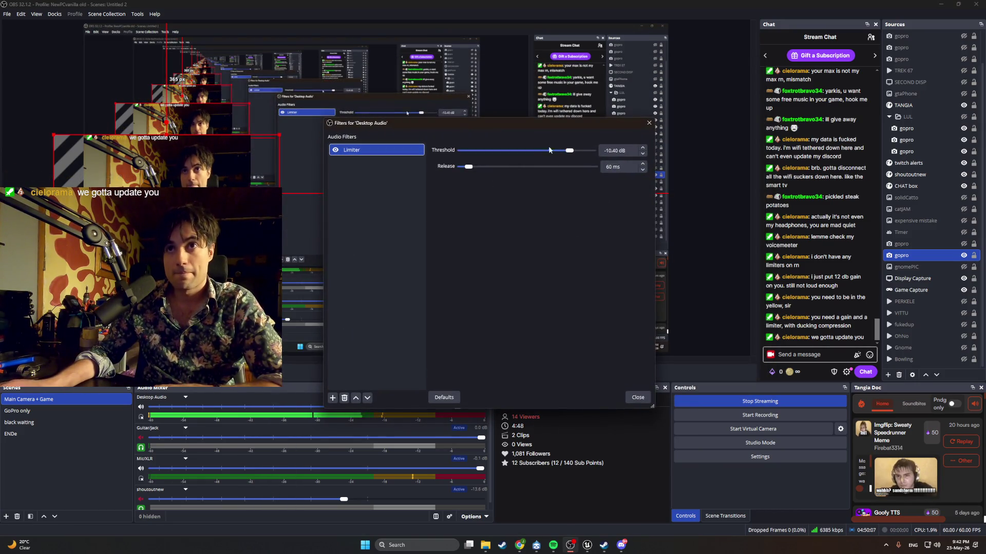
left_click(572, 151)
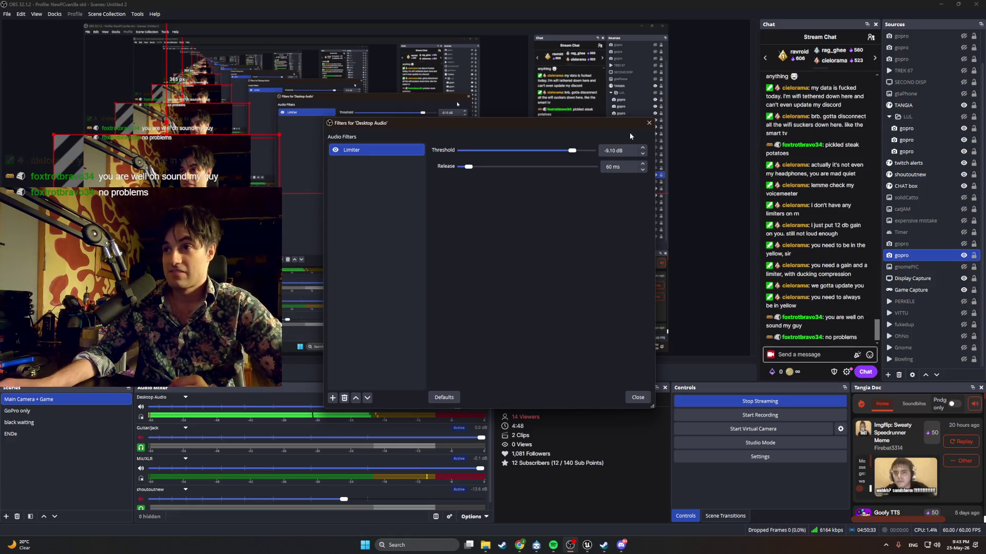
left_click(647, 126)
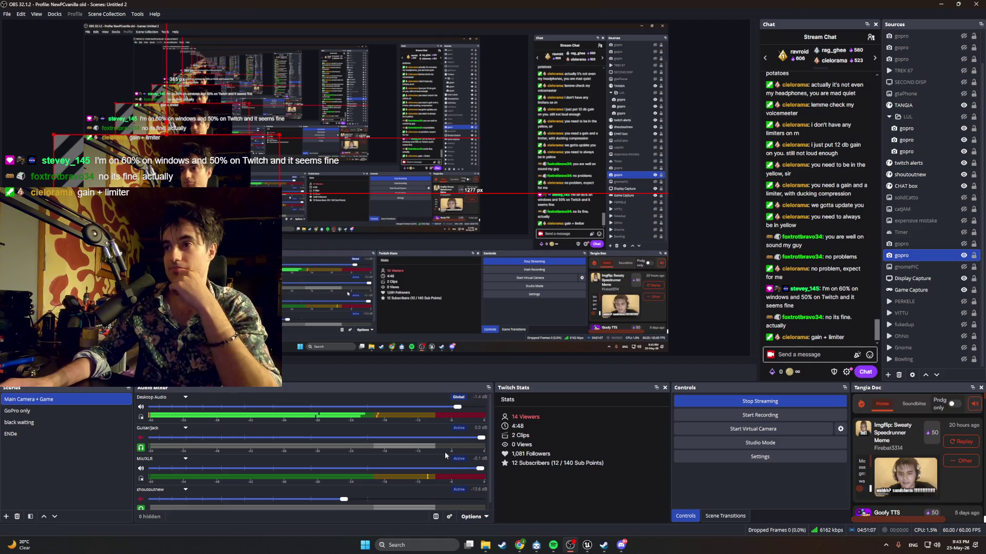
right_click(444, 454)
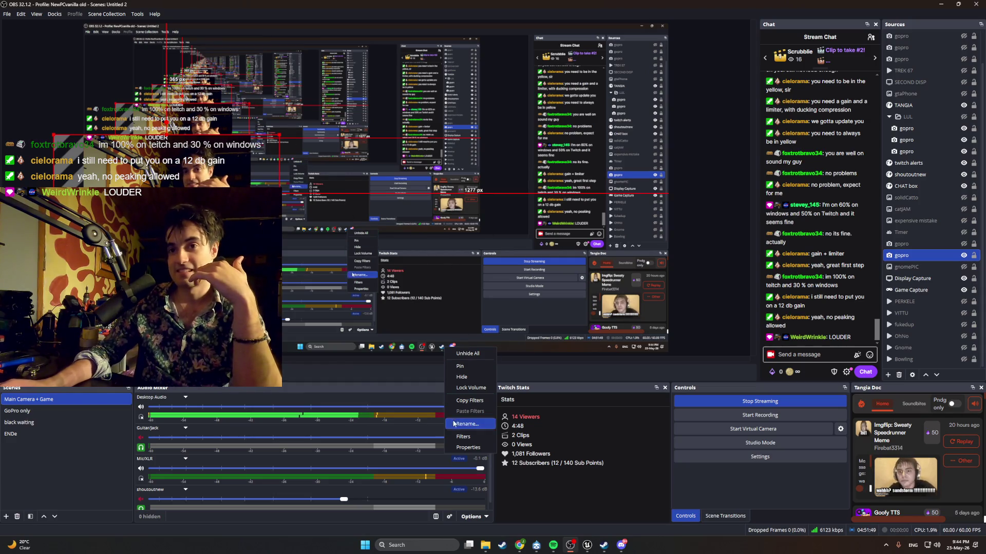
left_click(463, 437)
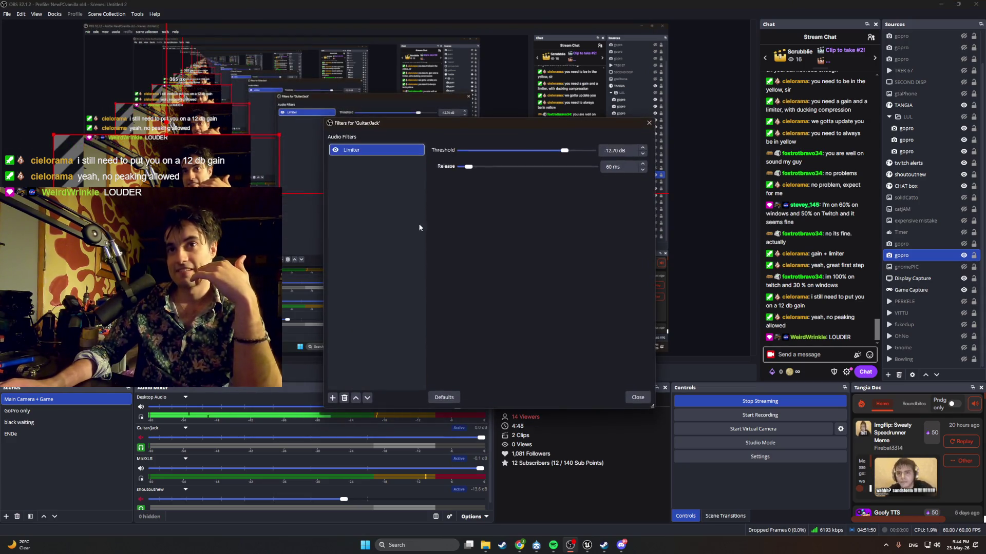
left_click(649, 122)
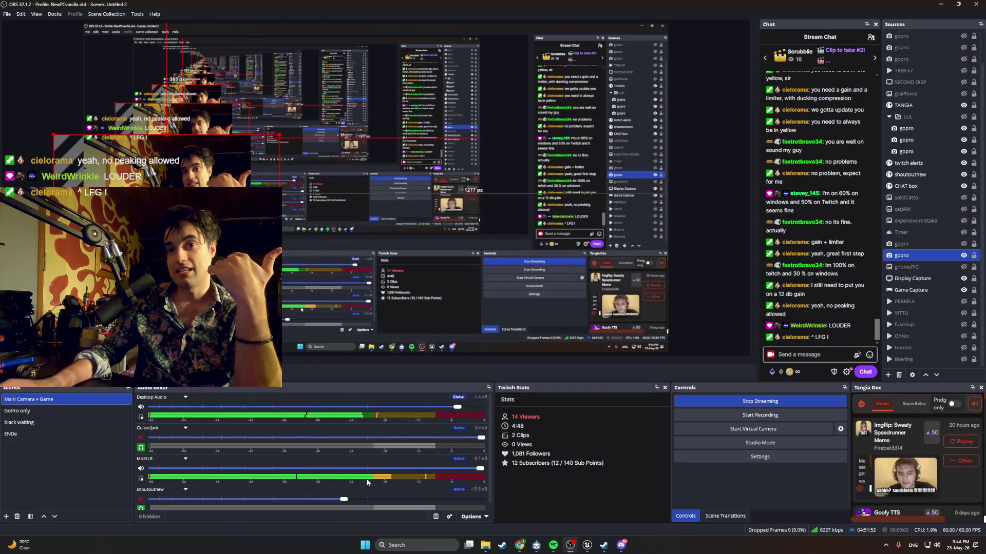
right_click(264, 465)
Reopen the Mic/XLR Filters and drag its Gain filter from 12.20 to 13.00 dB
left_click(282, 460)
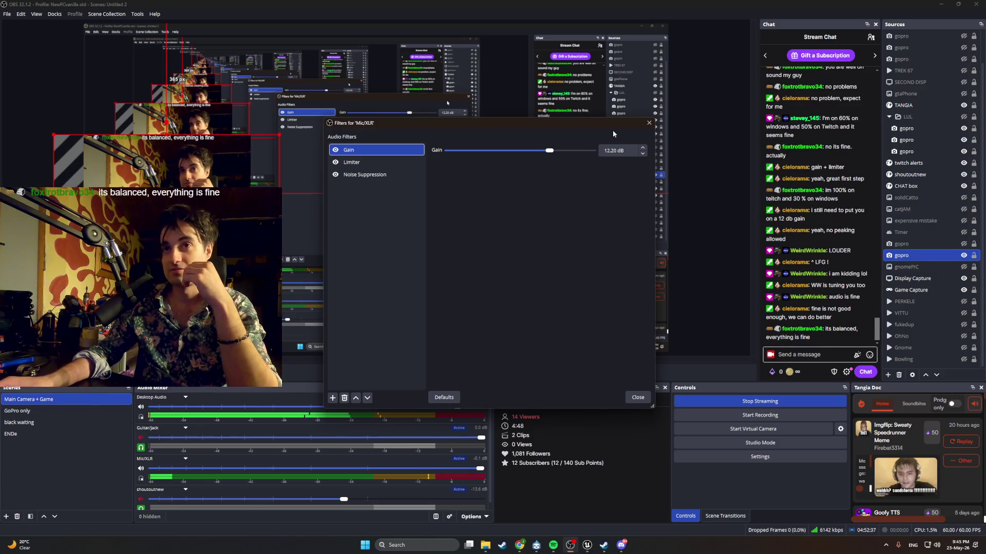
left_click(648, 124)
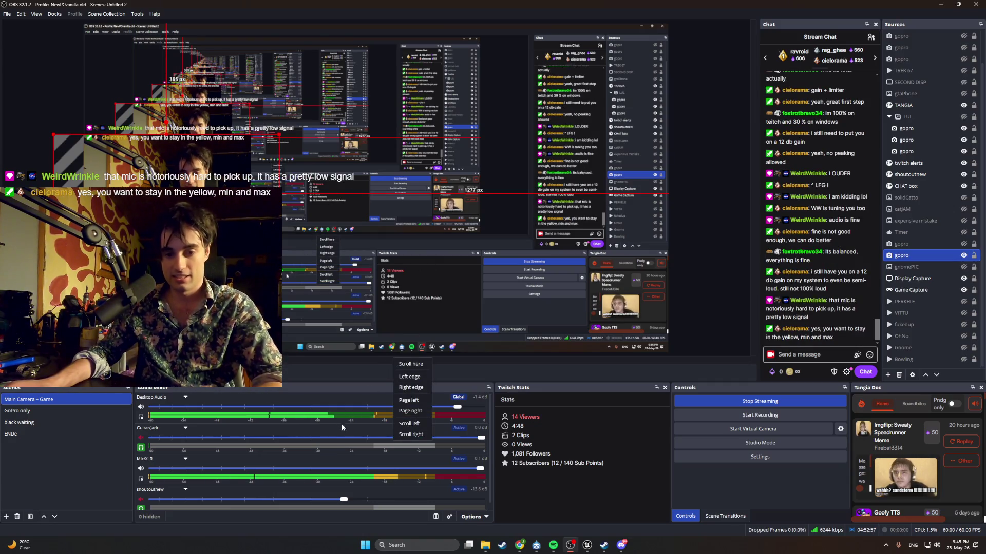
right_click(325, 471)
left_click(341, 455)
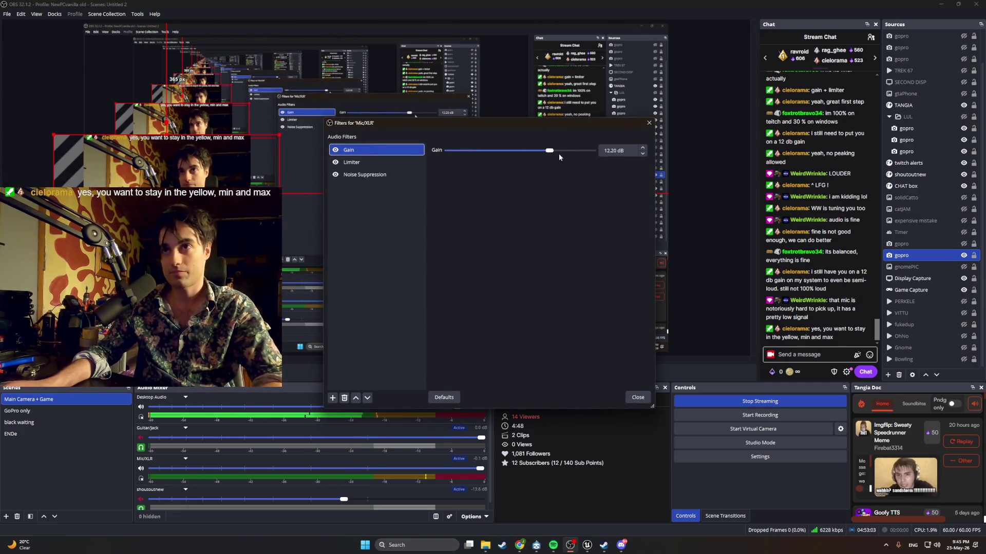
left_click_drag(550, 151, 551, 153)
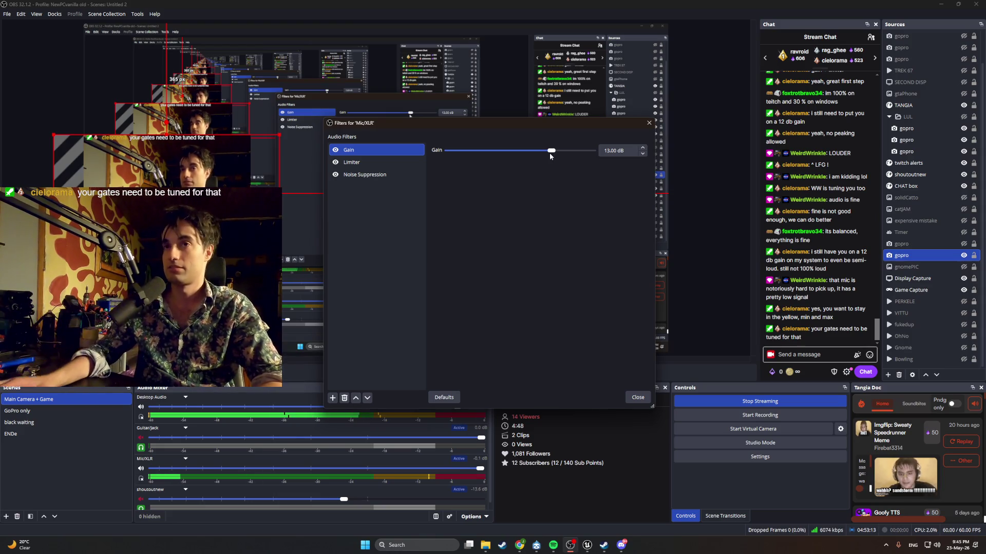
left_click(648, 123)
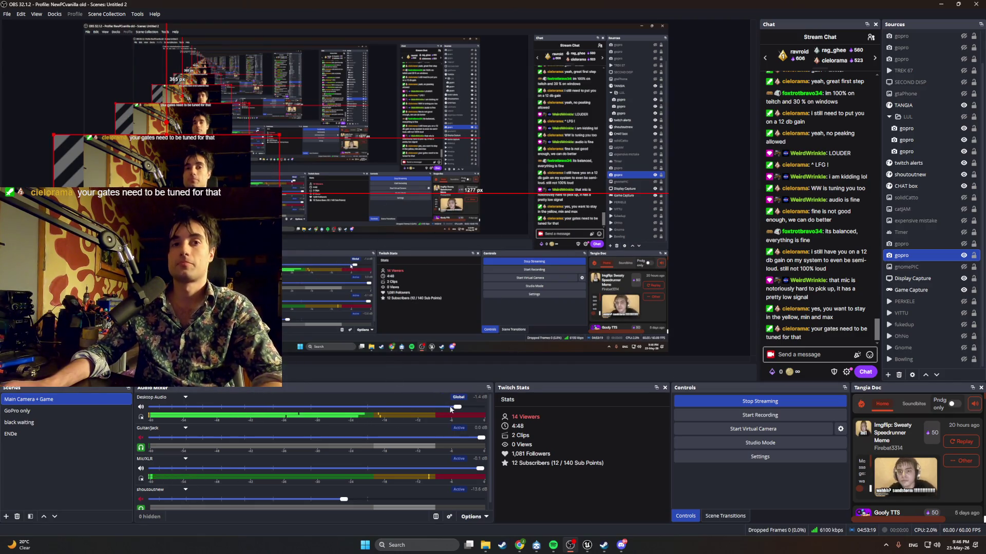
Set the mixer faders to -1.2 dB for Desktop Audio and 0.0 dB for Mic/XLR
right_click(367, 418)
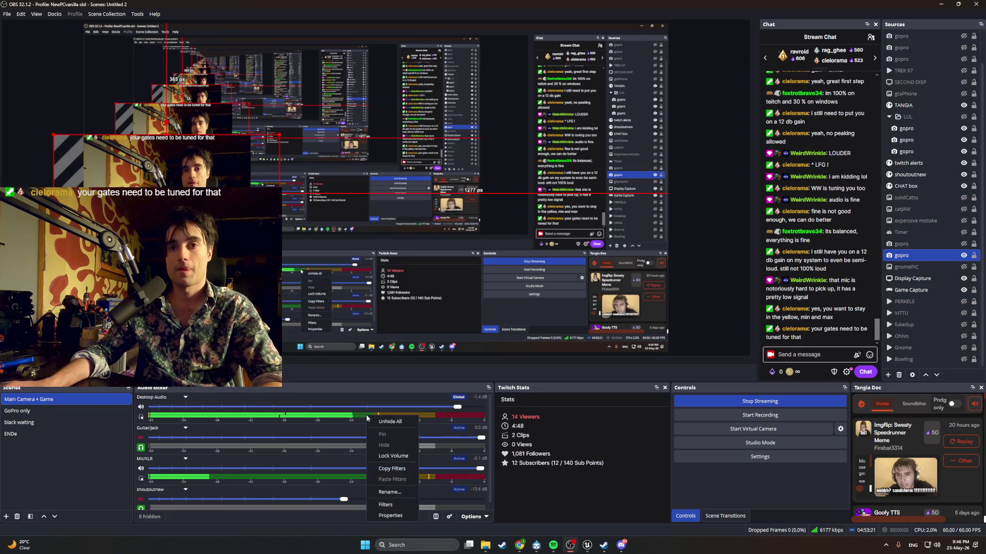
left_click(385, 504)
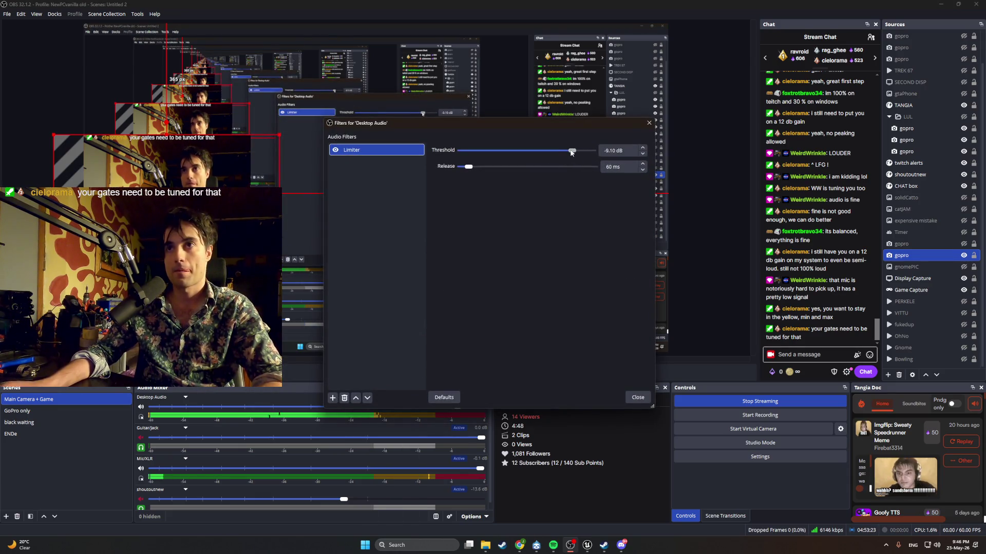
left_click(649, 123)
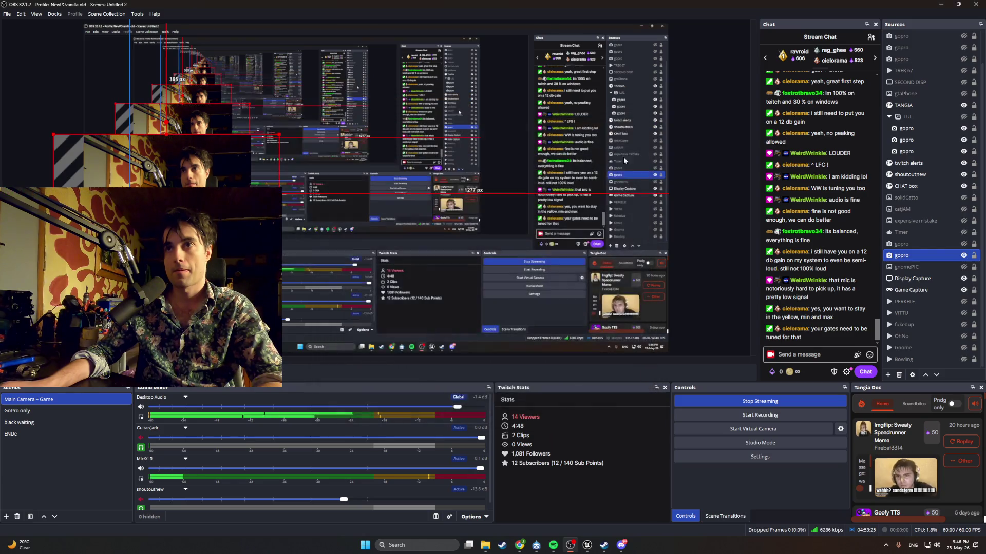
left_click_drag(457, 406, 460, 410)
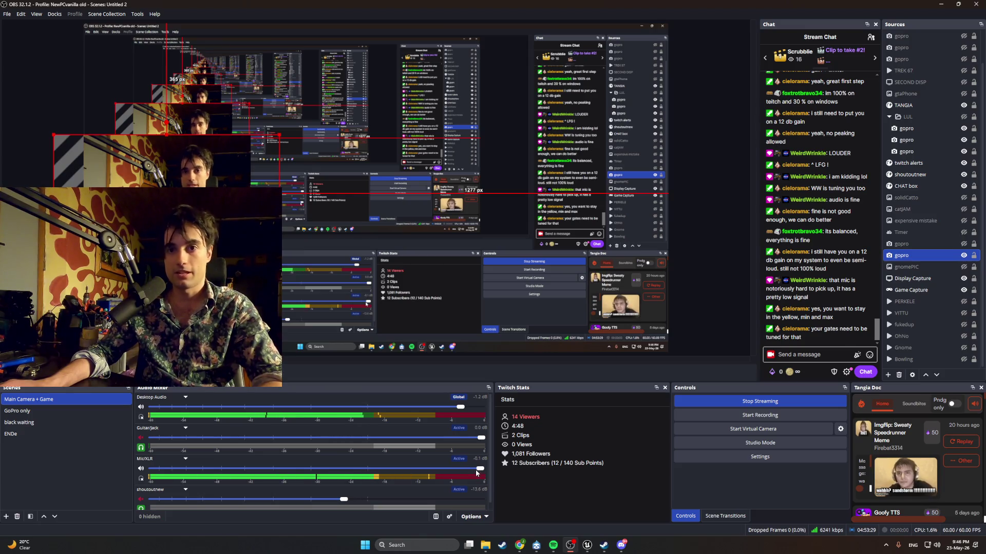
left_click_drag(476, 473, 494, 470)
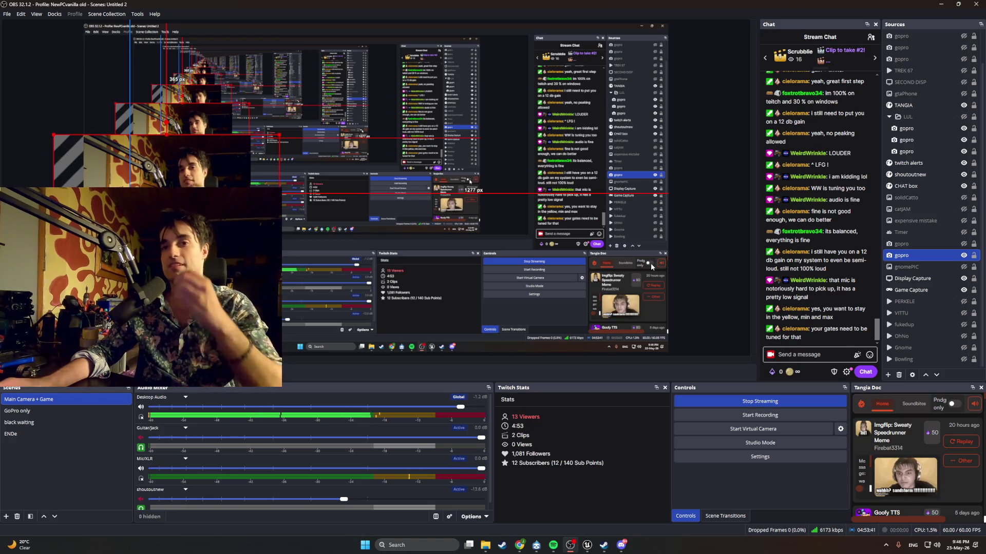
Raise the Mic/XLR Limiter threshold slightly and its Gain filter to 14.00 dB
right_click(384, 479)
left_click(390, 459)
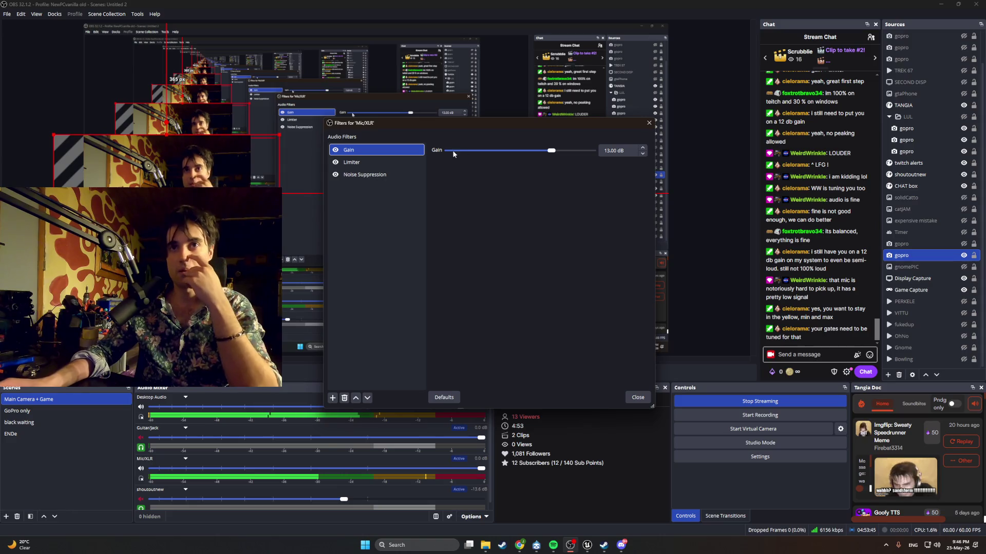
left_click(354, 163)
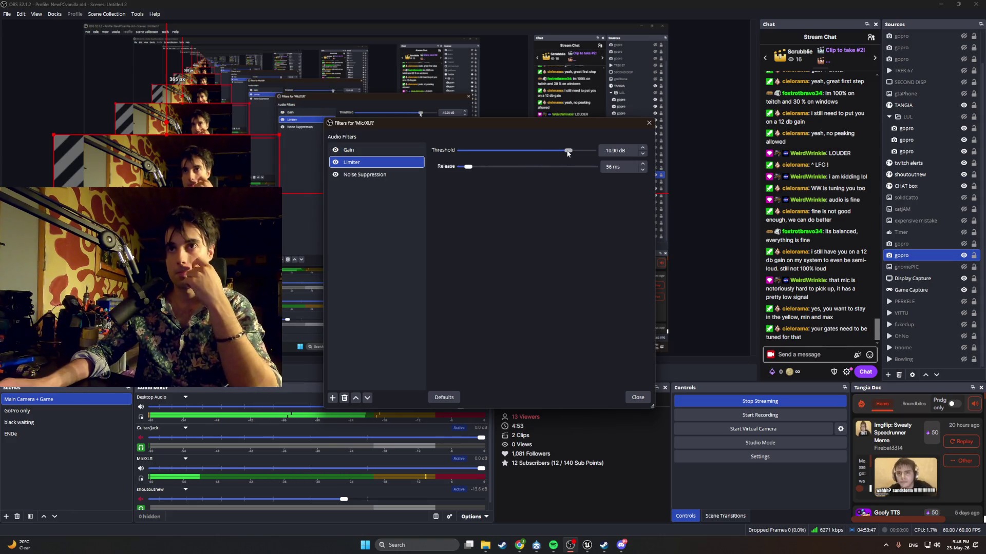
left_click_drag(568, 154, 570, 153)
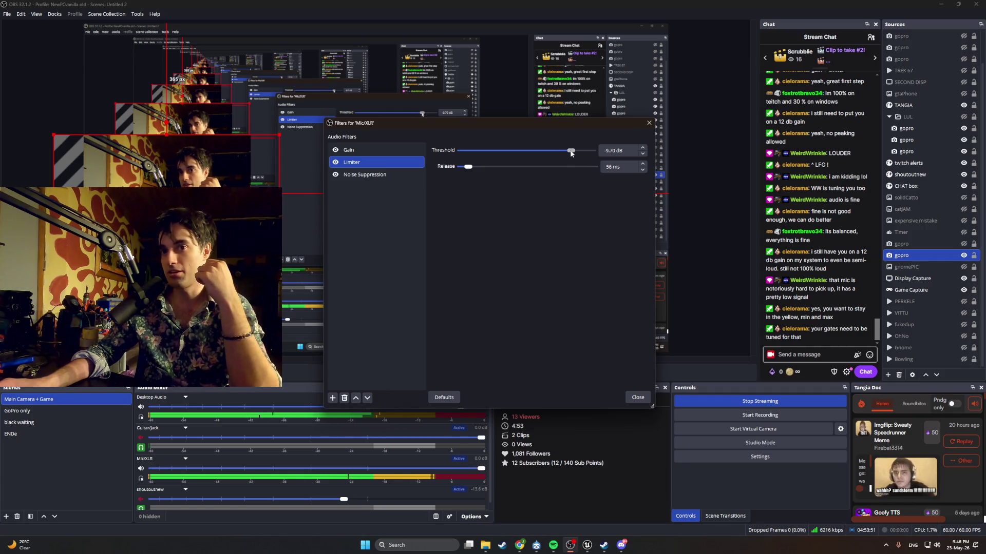
left_click(354, 150)
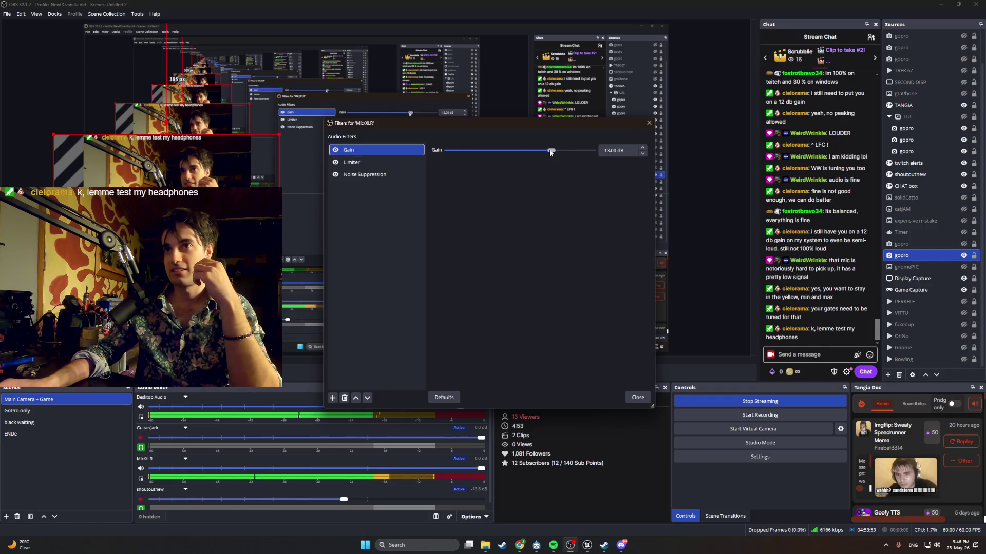
left_click_drag(551, 152, 553, 155)
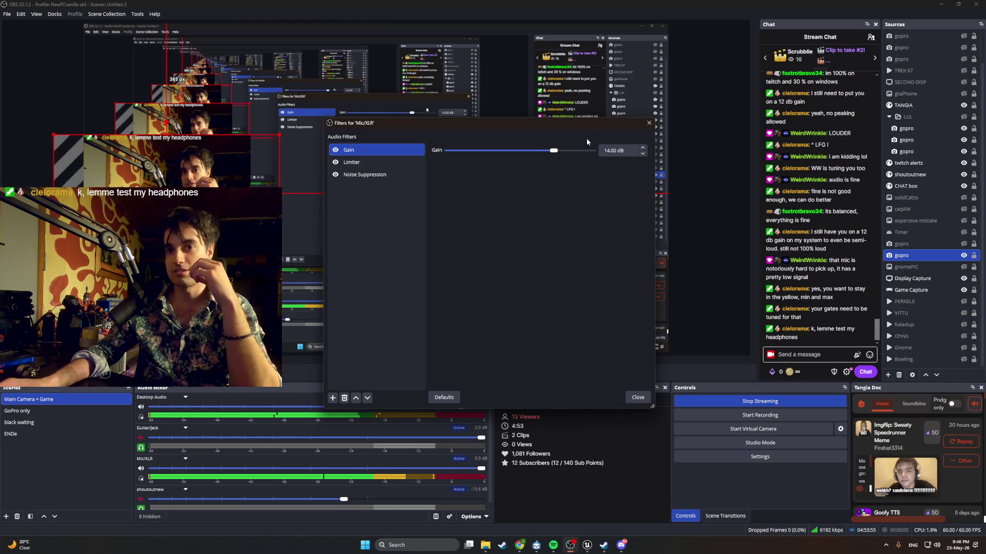
left_click(652, 123)
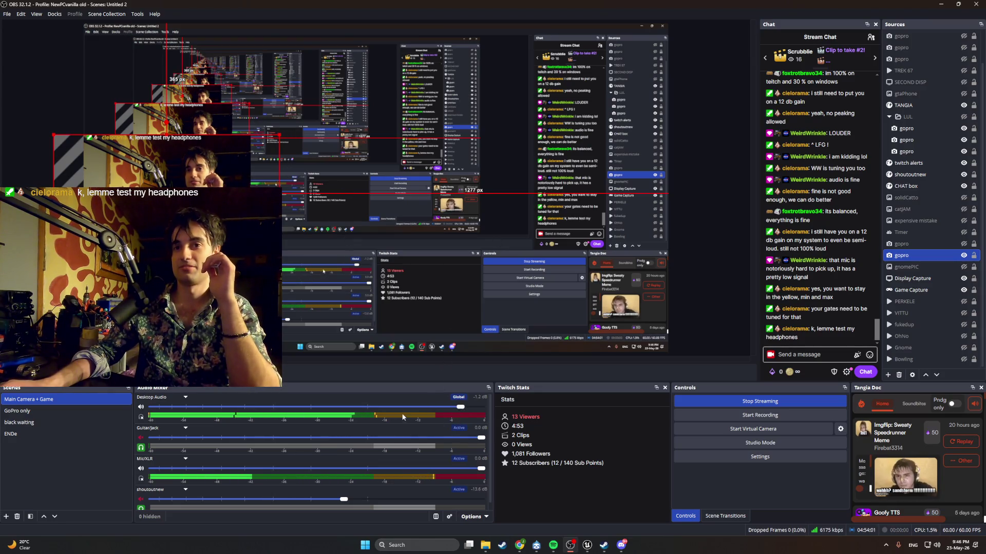
Raise the Desktop Audio Limiter threshold to -7.20 dB and its fader to 0.0 dB
right_click(371, 411)
left_click(389, 497)
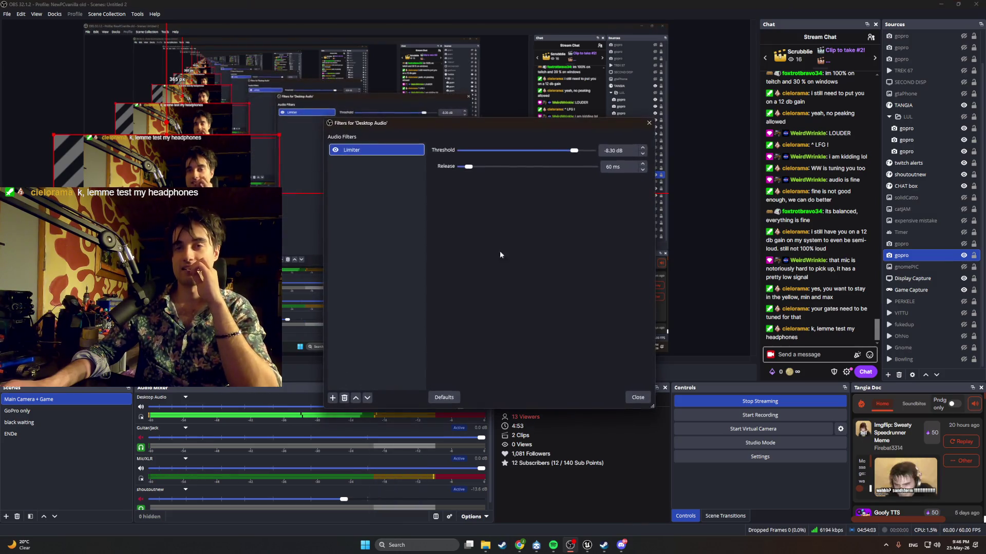
left_click_drag(575, 152, 577, 153)
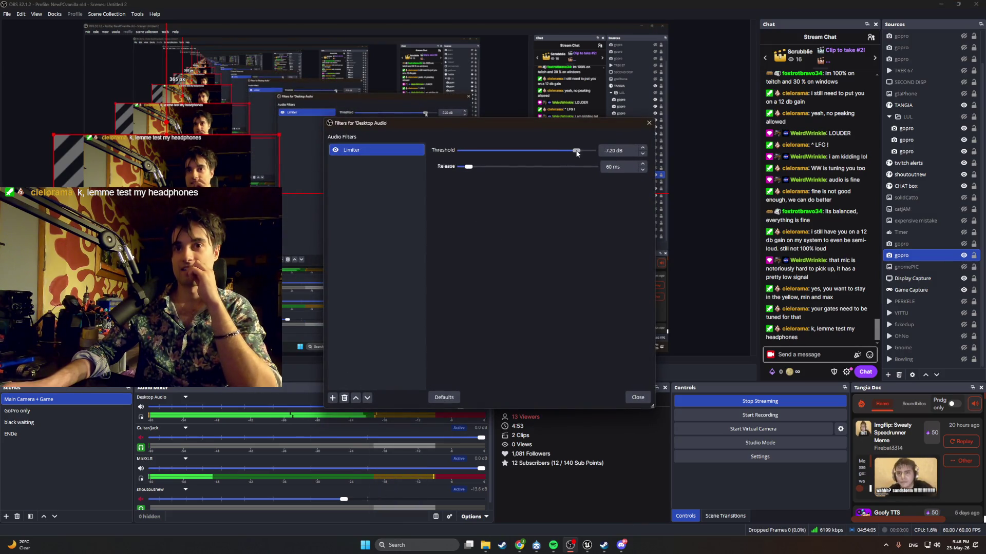
left_click(649, 122)
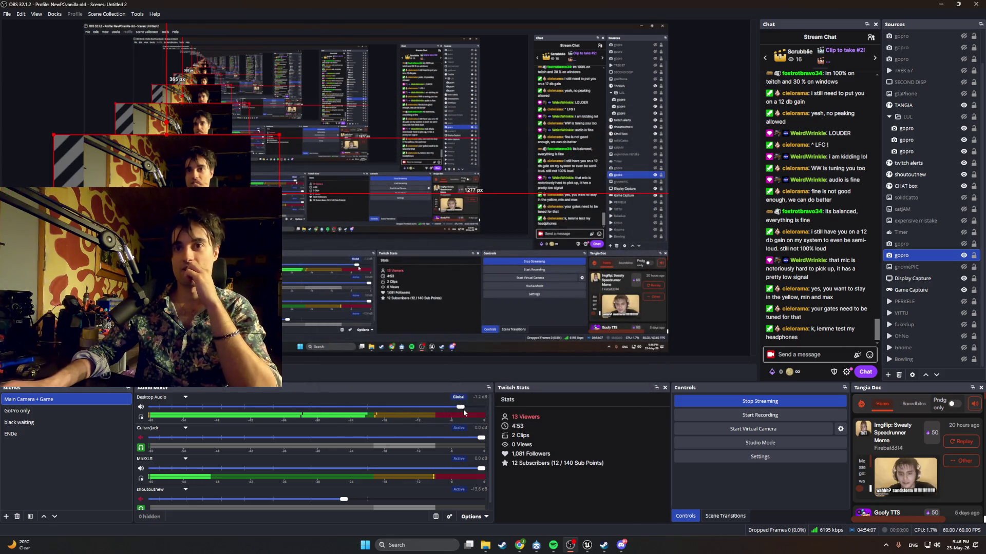
left_click_drag(463, 412, 483, 411)
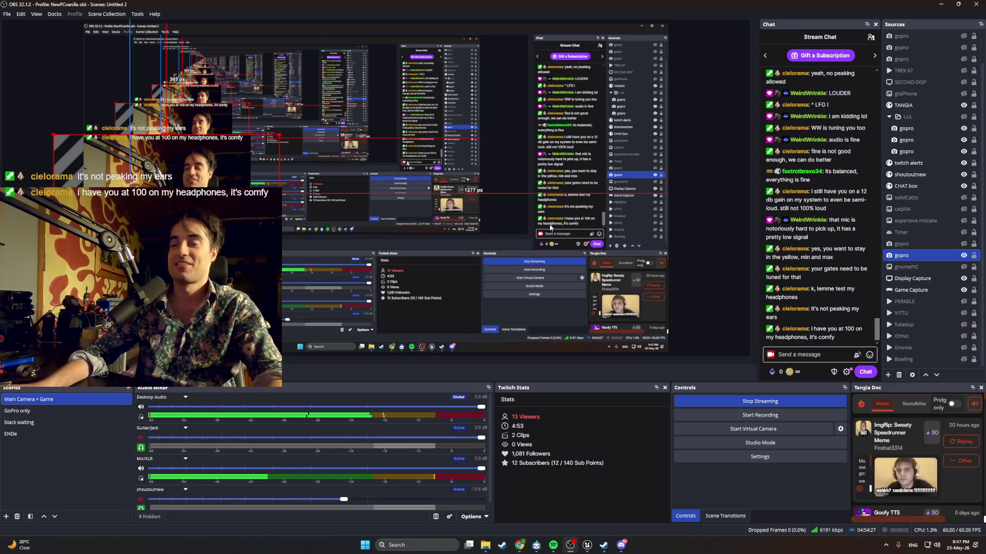
Shrink OBS, switch to the Unreal editor, and minimize YouTube to reveal WBP_SongSelect
mouse_move(611, 5)
left_mouse_down()
mouse_move(700, 357)
mouse_move(985, 360)
left_mouse_up()
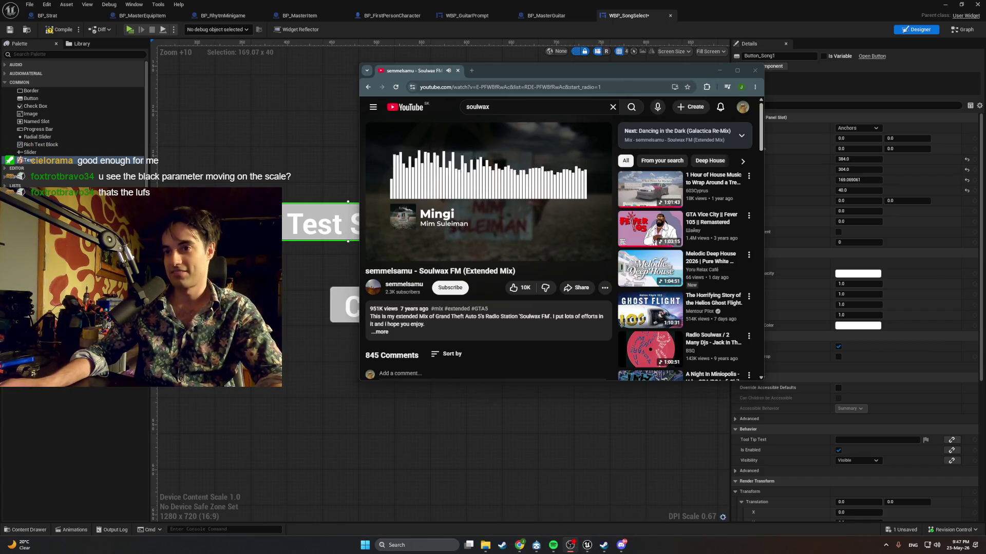
left_click(570, 545)
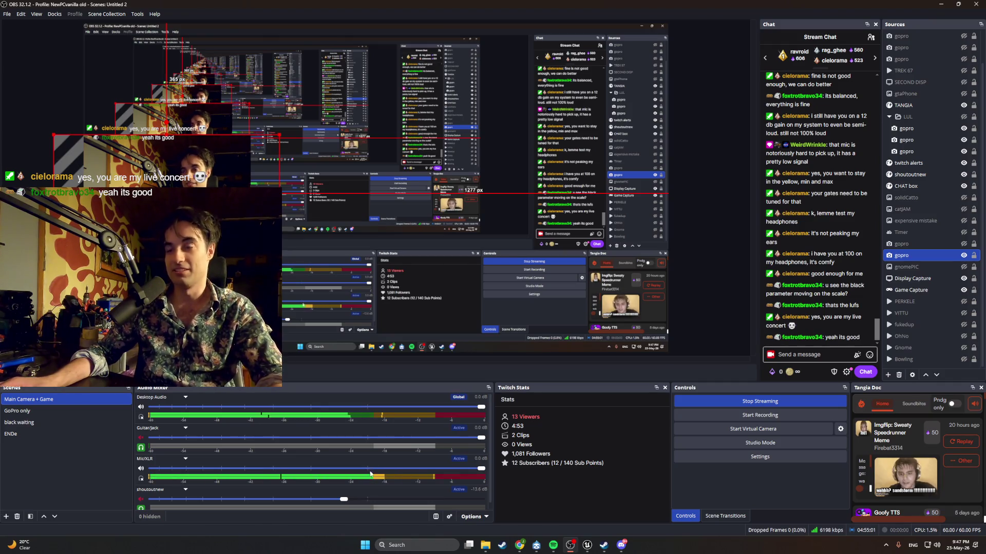
key("alt+Tab")
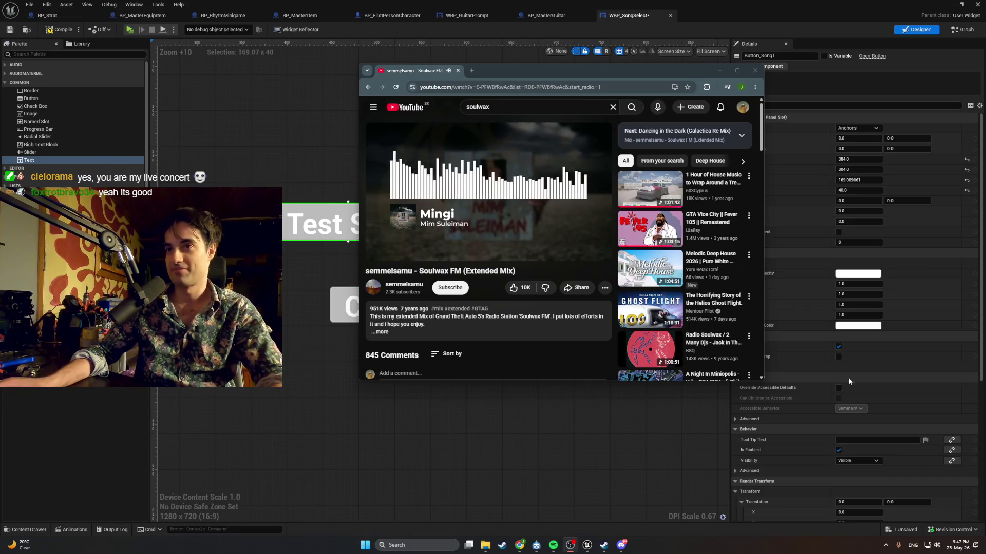
left_click(716, 71)
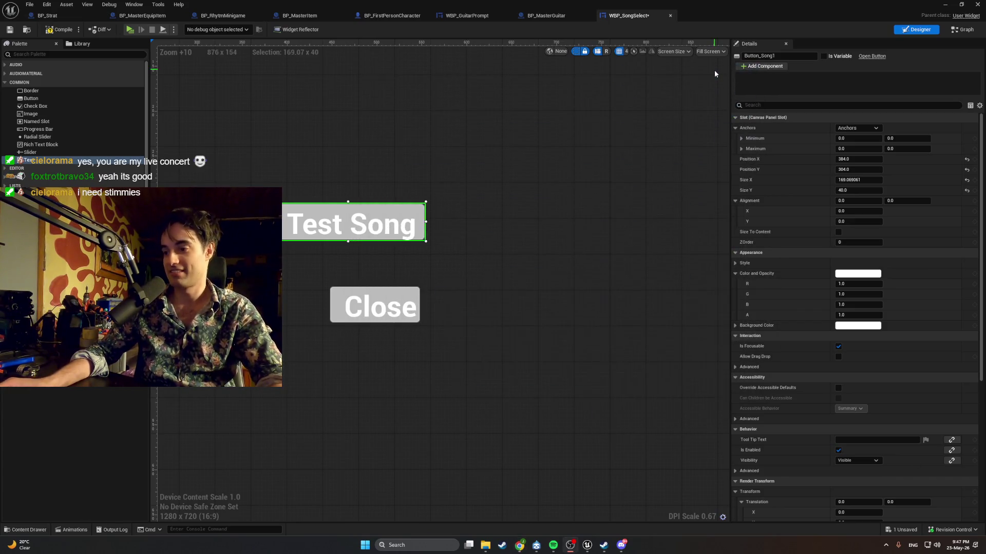
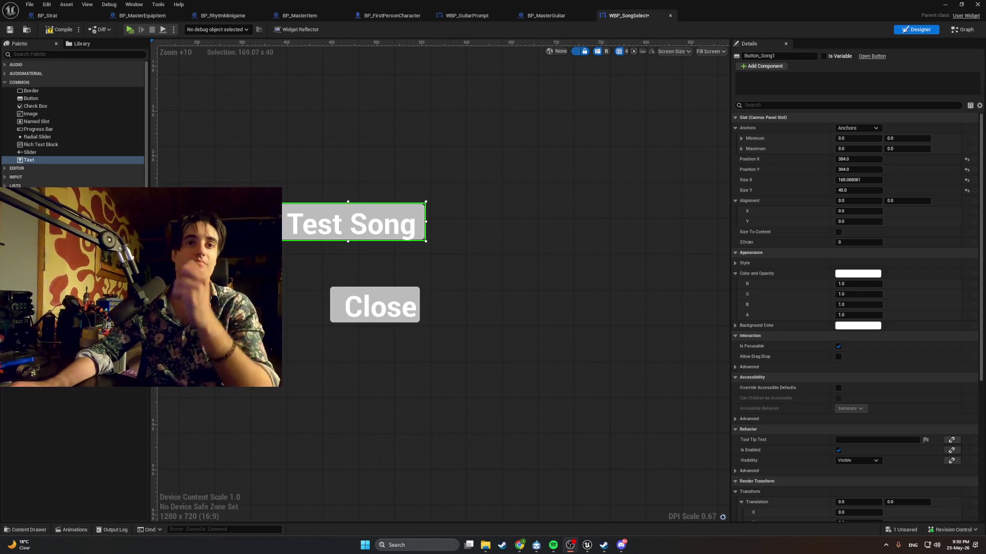
Undo the Close label and button, recompile WBP_SongSelect, and close its editor
key("ctrl+z")
key("ctrl+z")
key("ctrl+z")
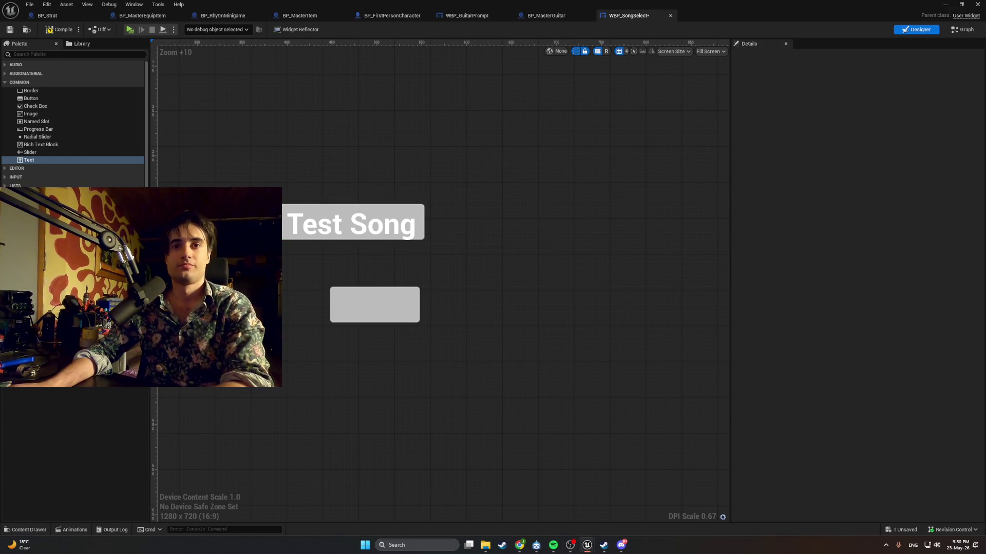
key("ctrl+z")
key("ctrl+z")
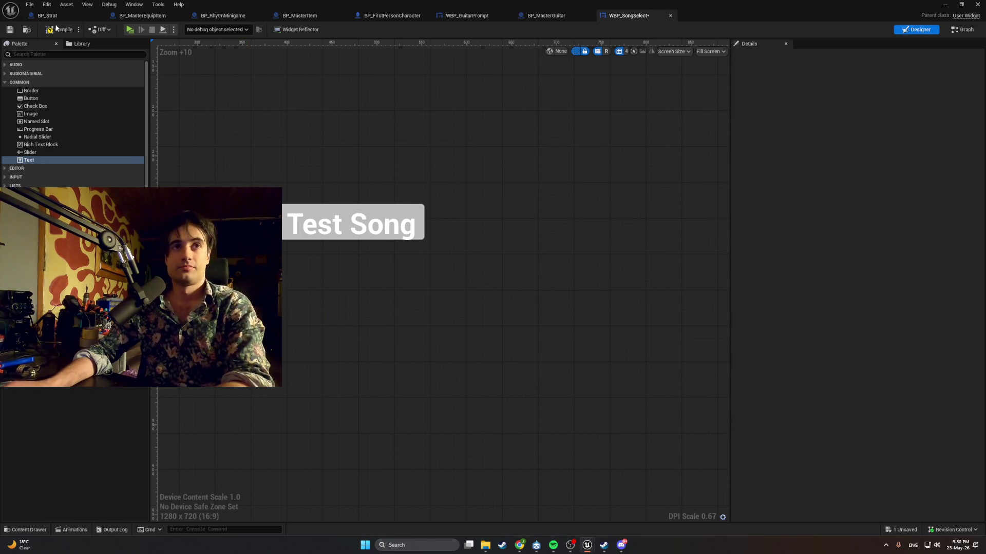
left_click(56, 28)
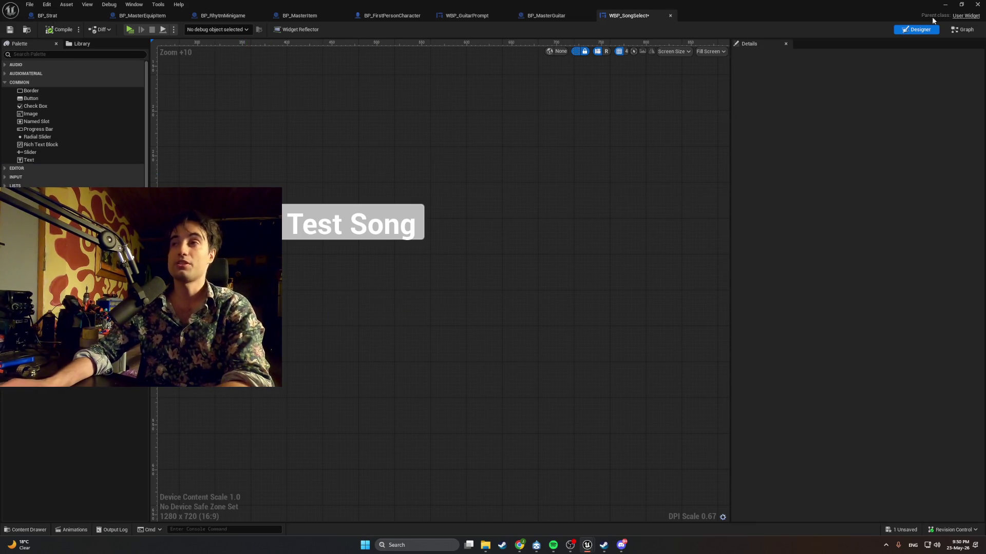
left_click(945, 4)
left_click(198, 30)
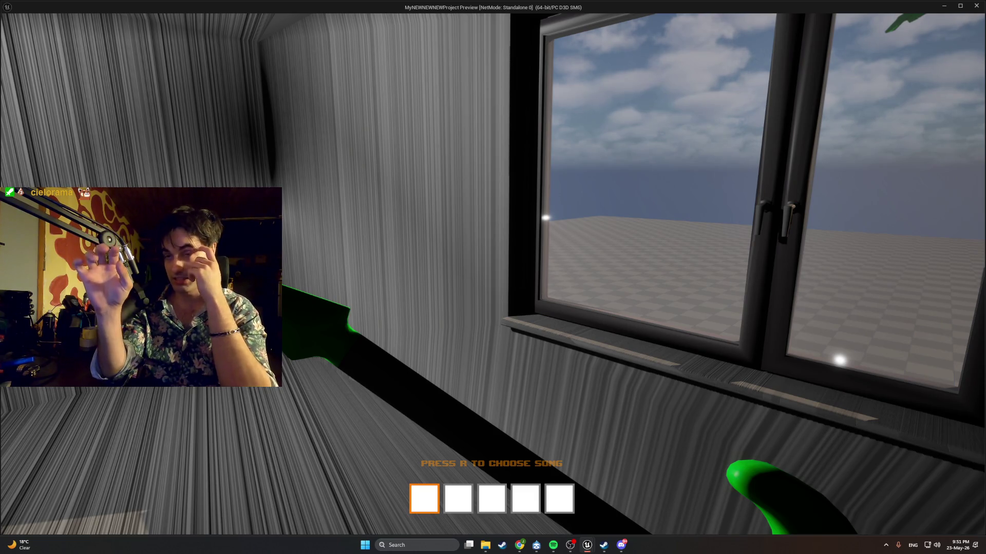
mouse_move(493, 278)
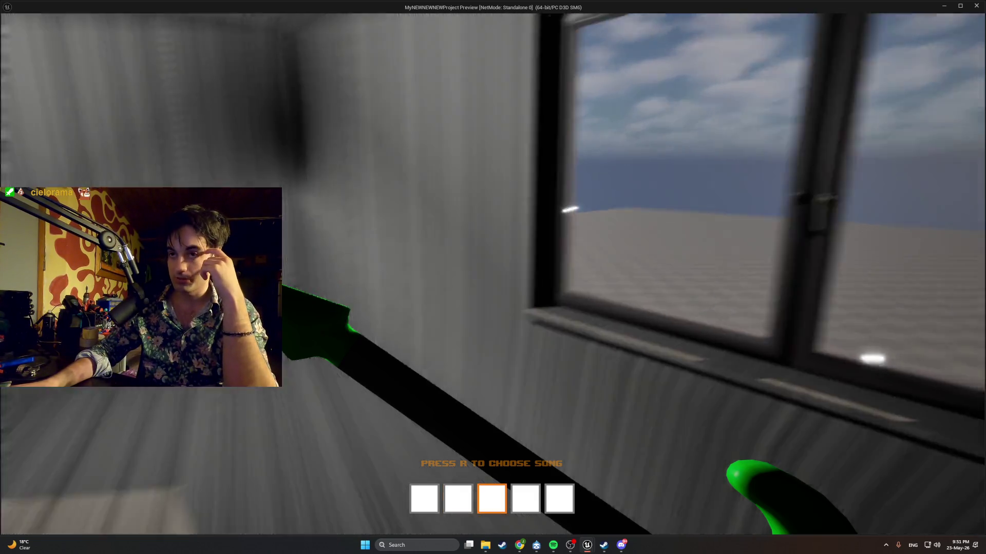
key("w")
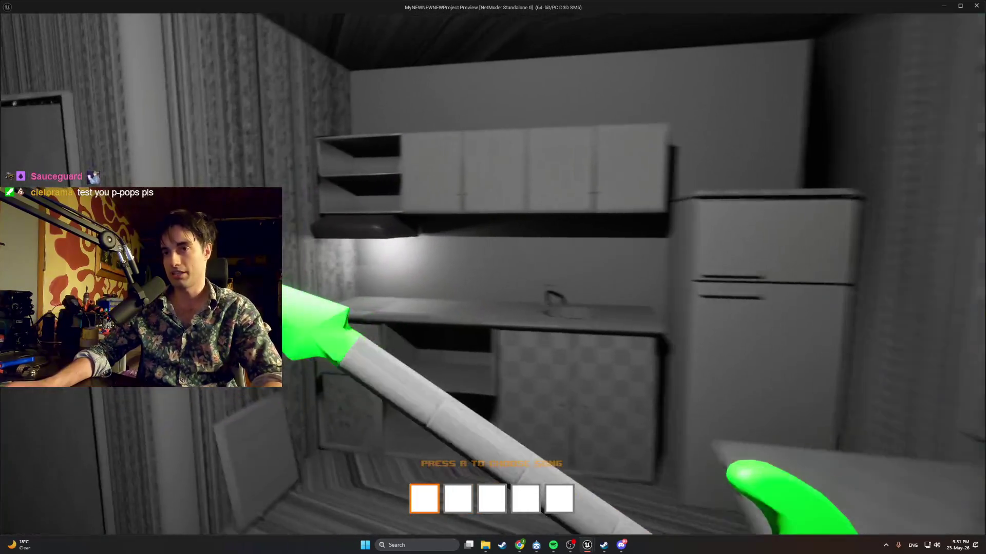
key("w")
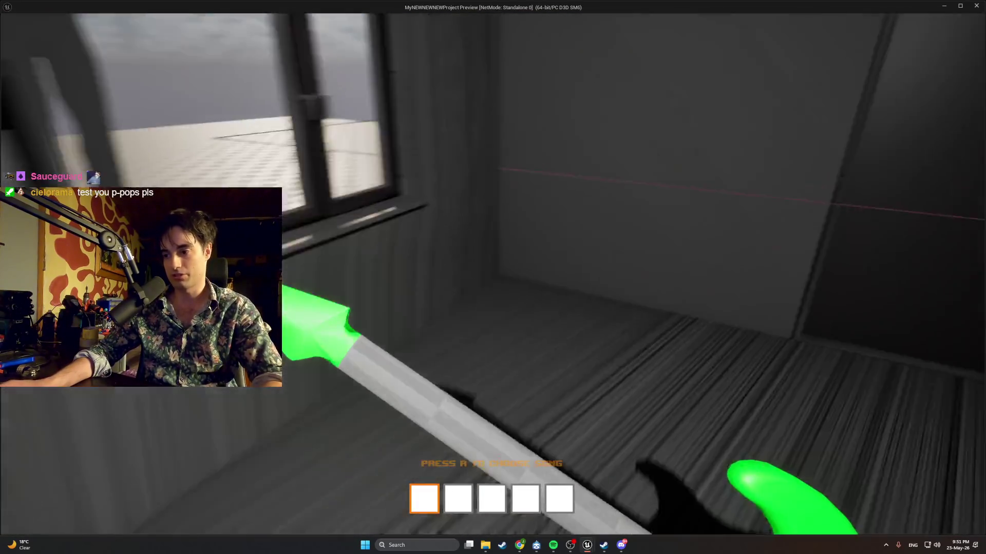
key("w")
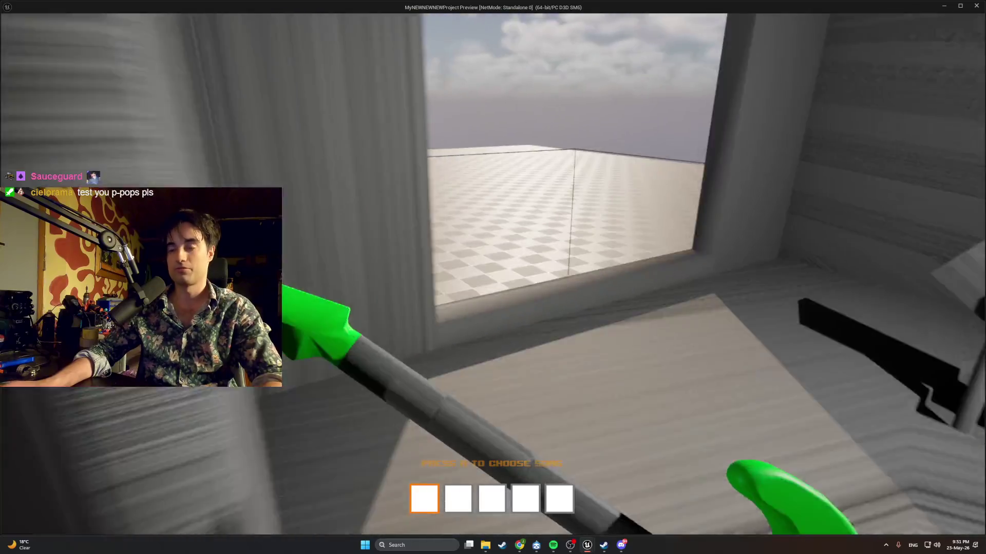
key("w")
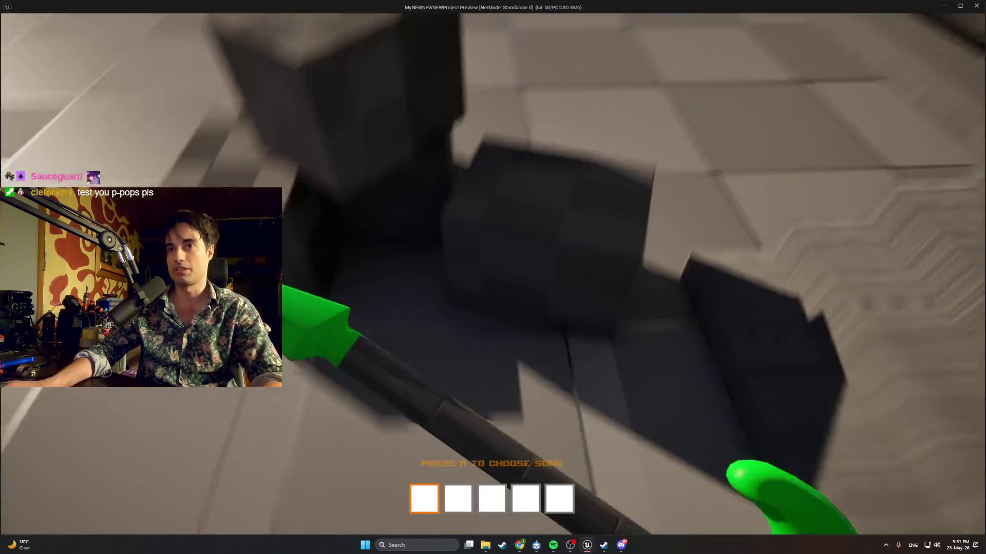
key("w")
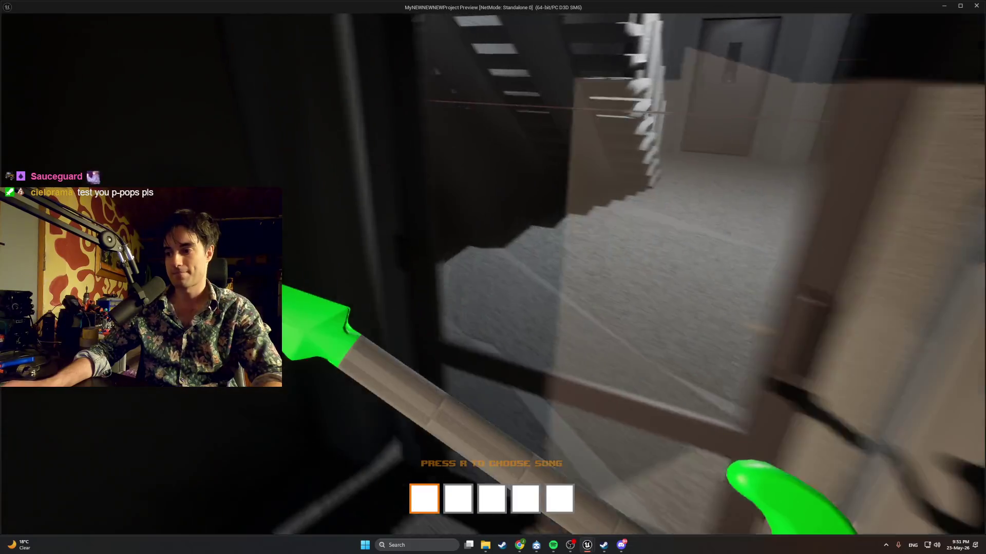
key("w")
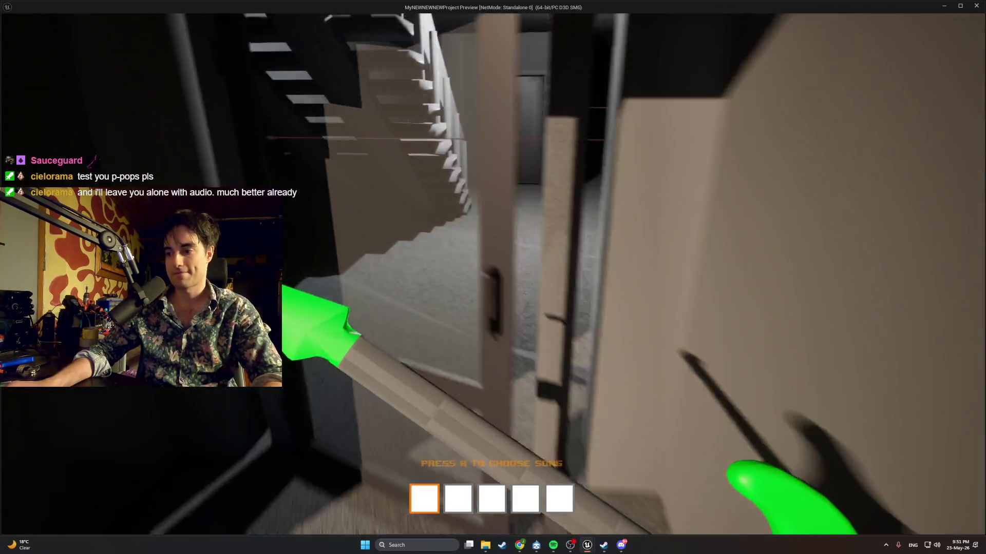
key("s")
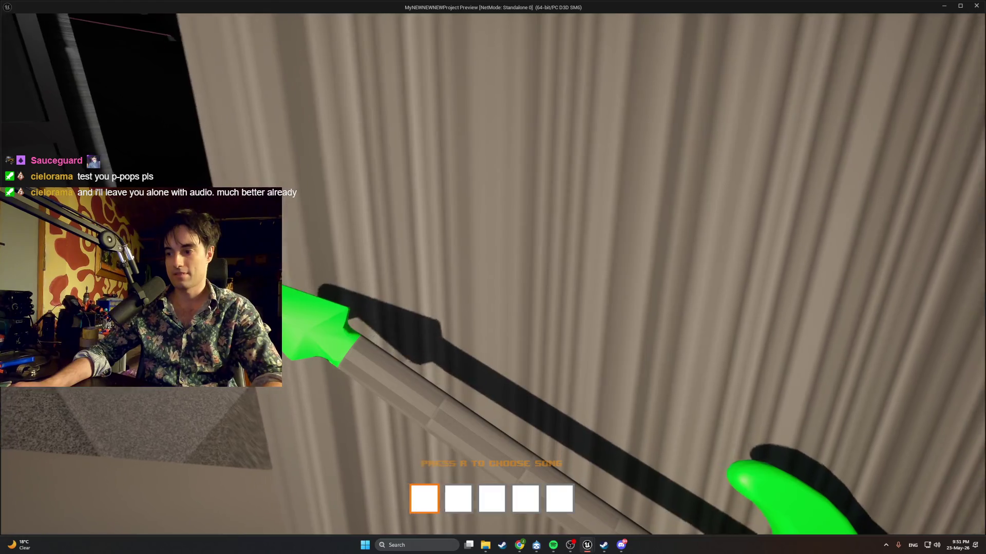
key("s")
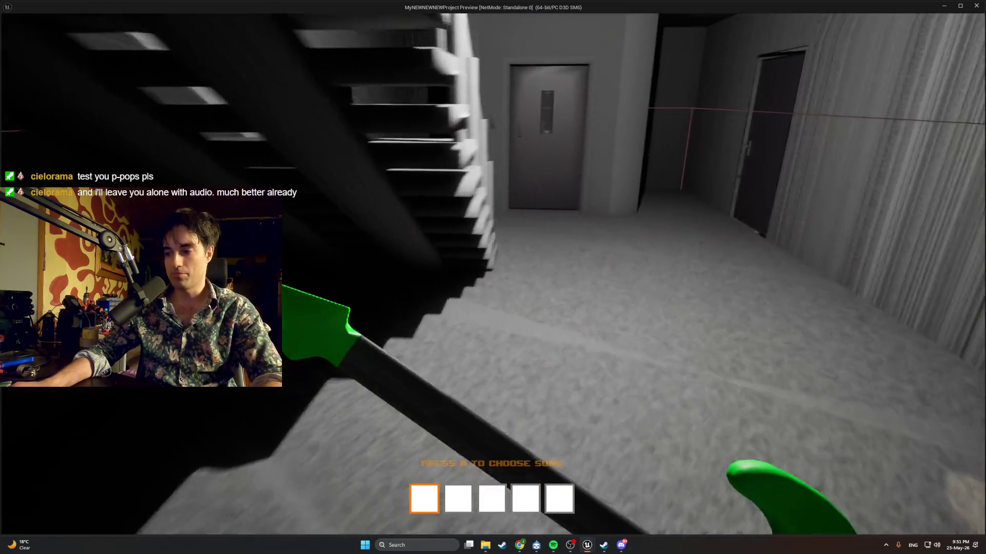
key("w")
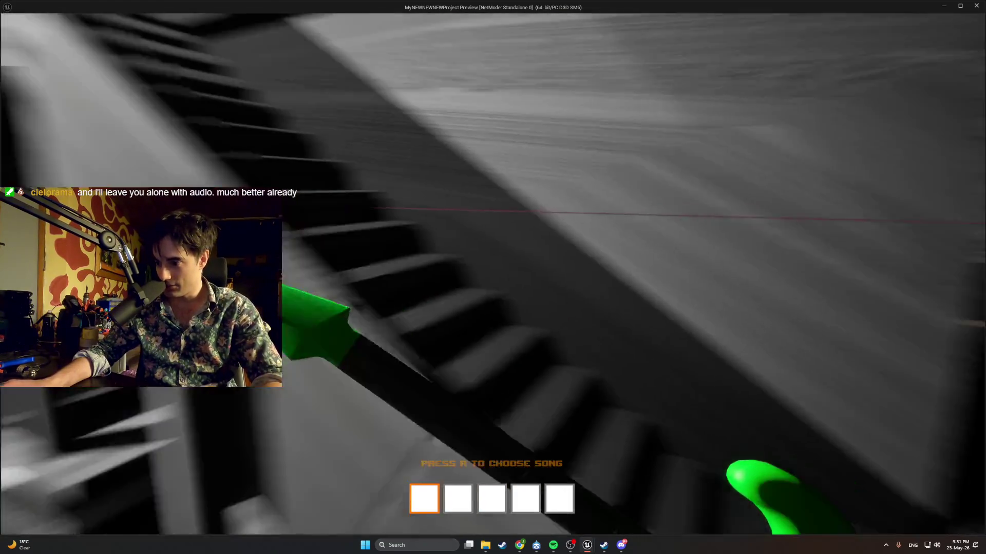
key("w")
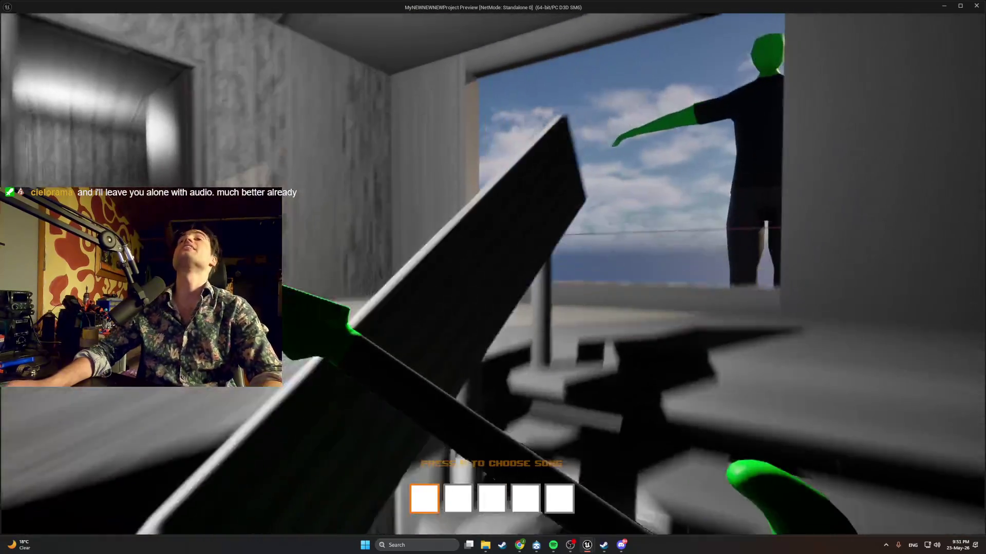
key("w")
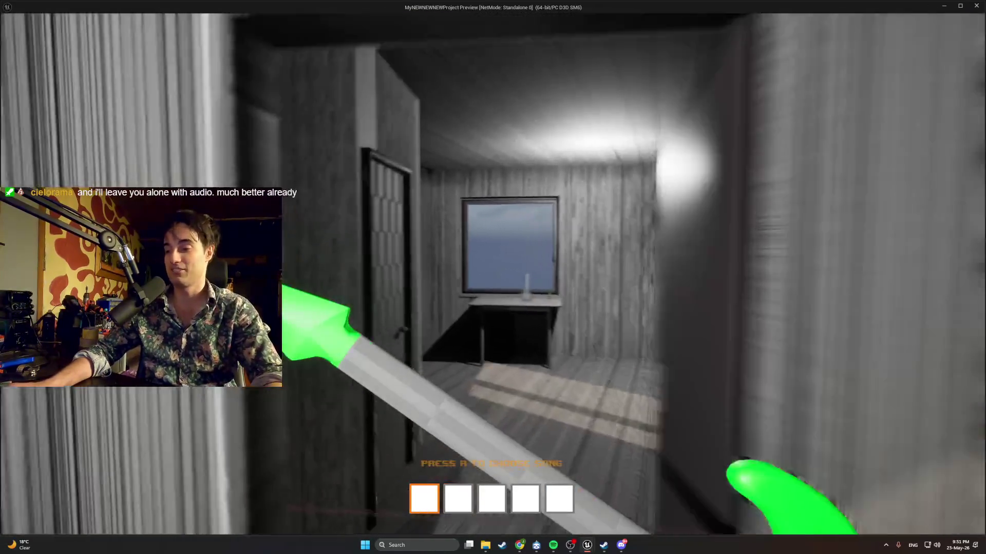
key("w")
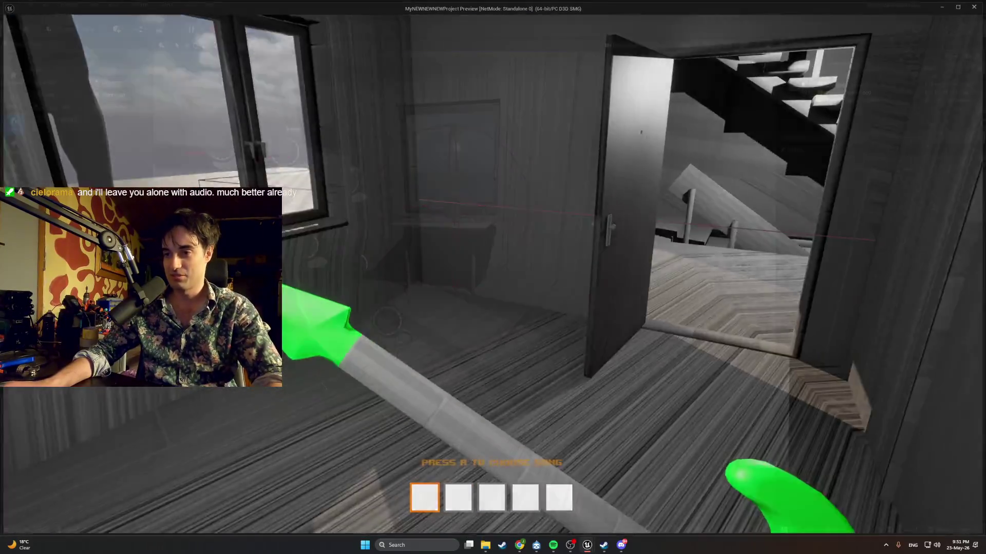
key("Escape")
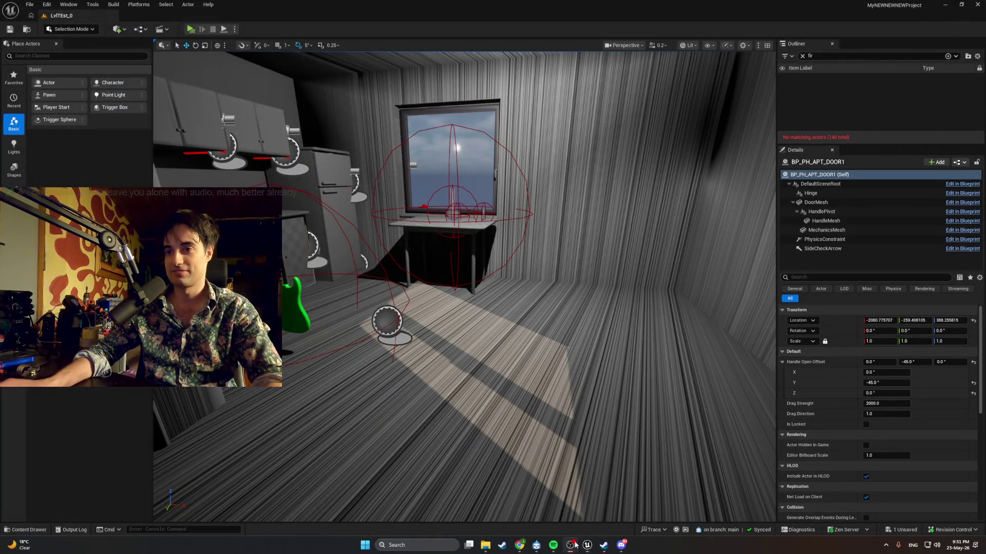
Maximise OBS and review the Mic/XLR audio filters without changing them
left_click(570, 546)
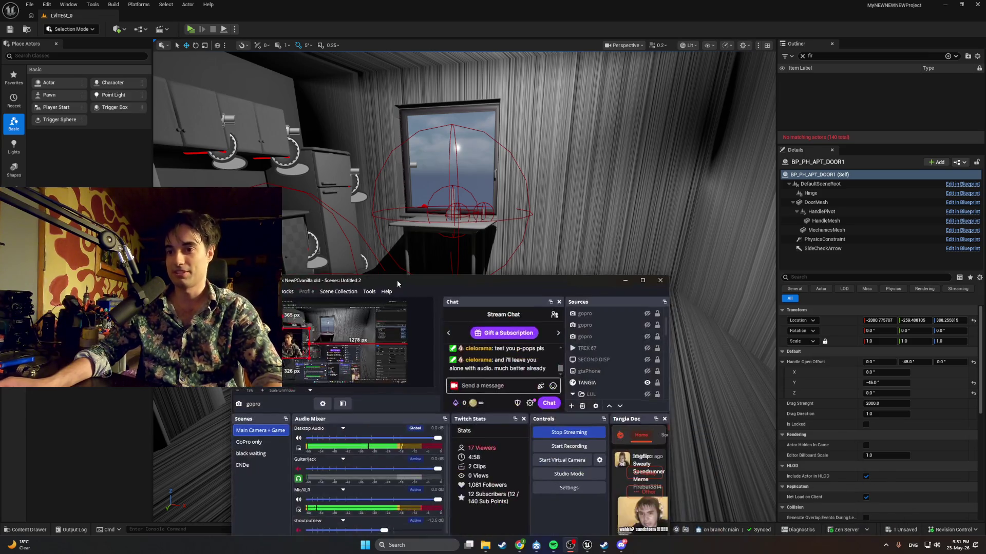
left_click_drag(473, 290, 472, 3)
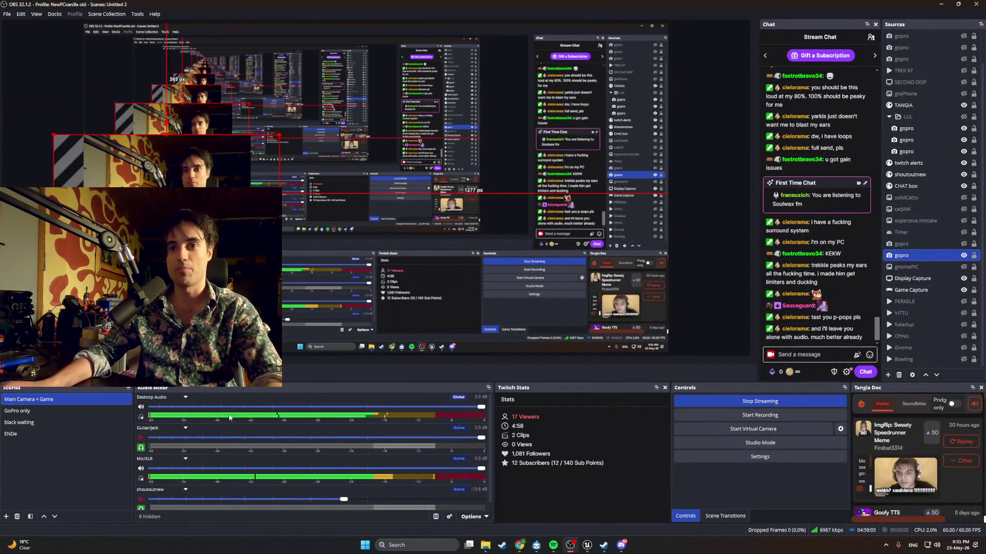
right_click(181, 462)
left_click(200, 451)
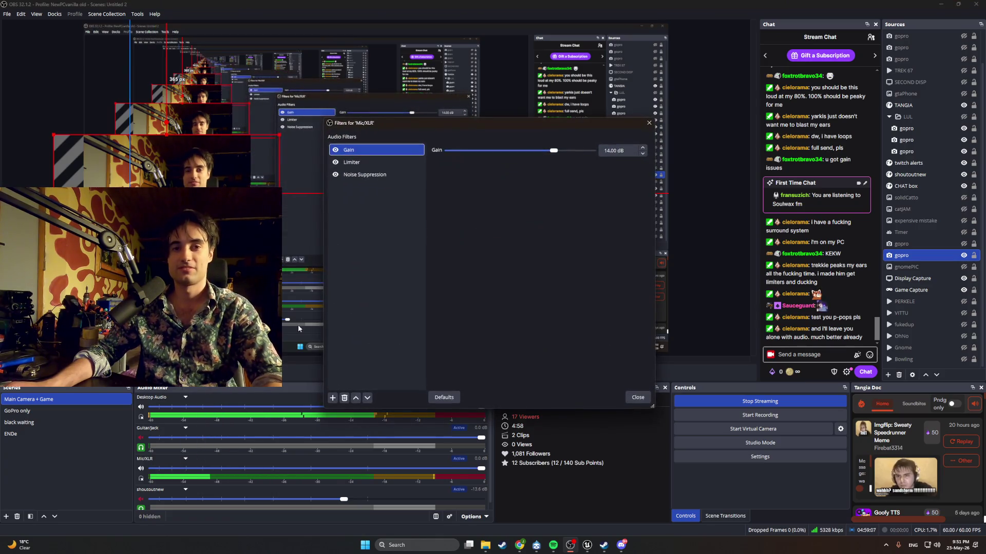
key("Escape")
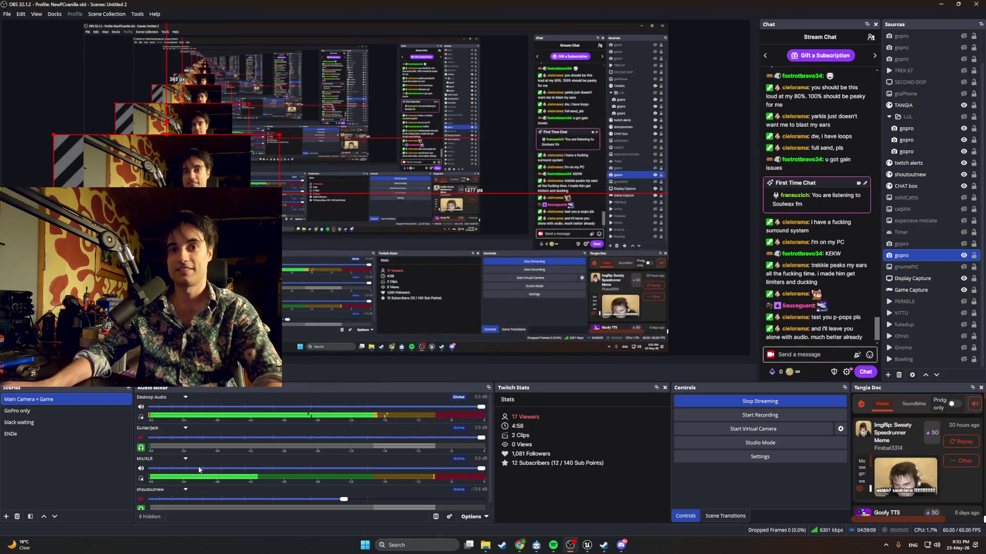
Check the Mic/XLR device properties, close them unchanged, and return to Unreal
right_click(200, 467)
left_click(204, 460)
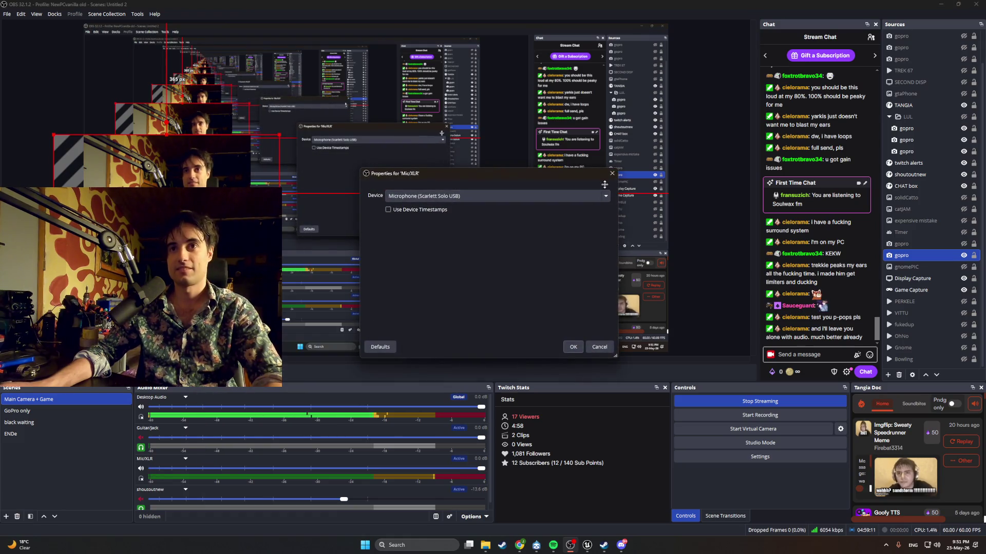
left_click(611, 174)
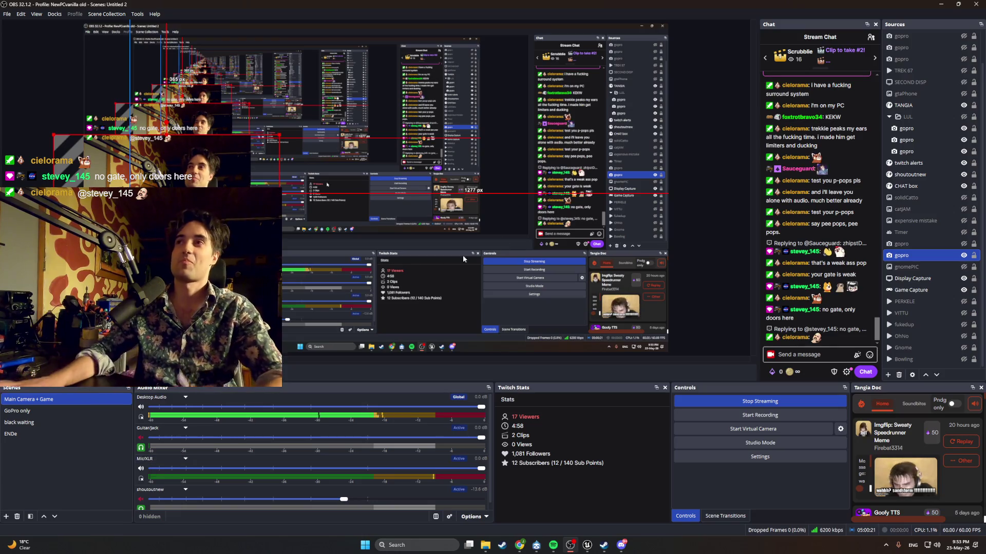
key("alt+Tab")
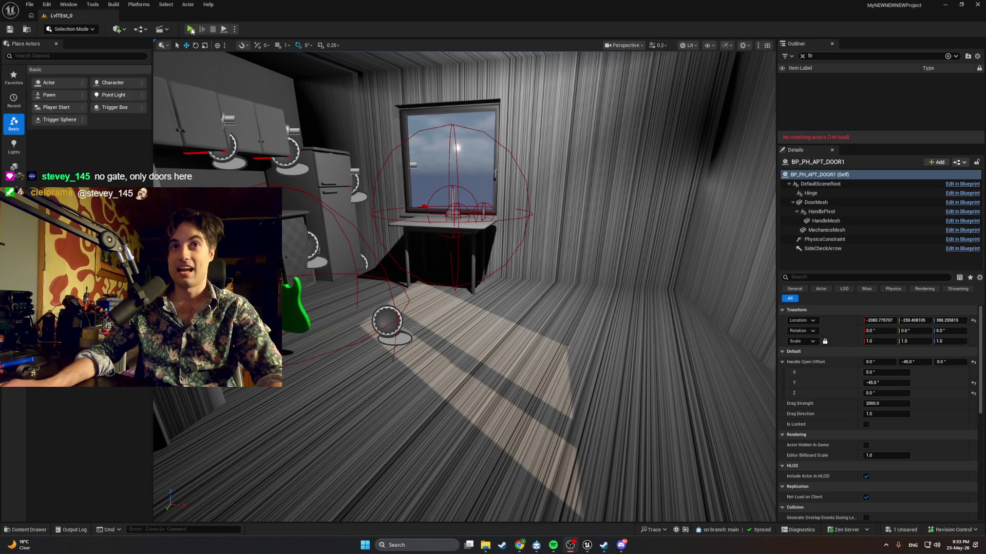
Walk from the door through the hallway and up the stairs into the kitchen, then end play
key("w")
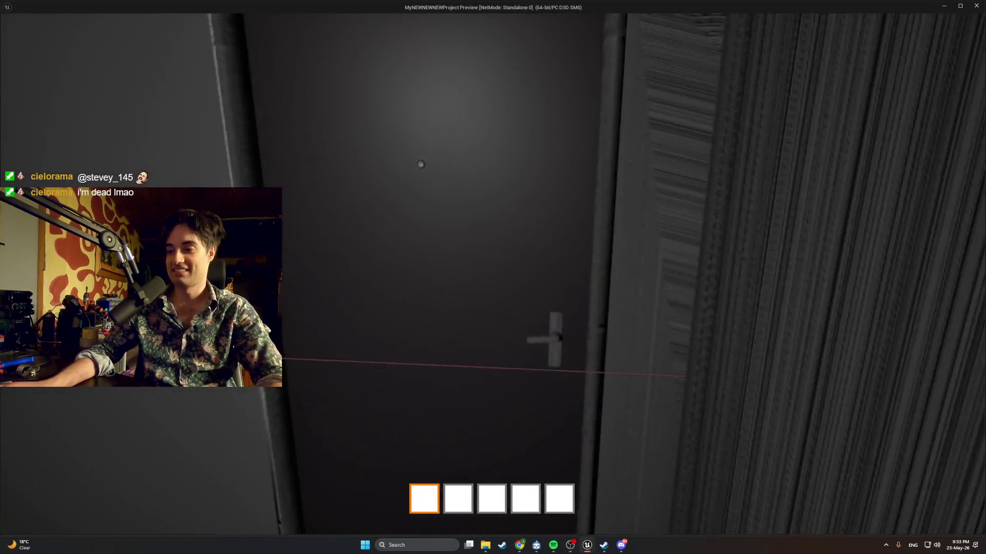
key("w")
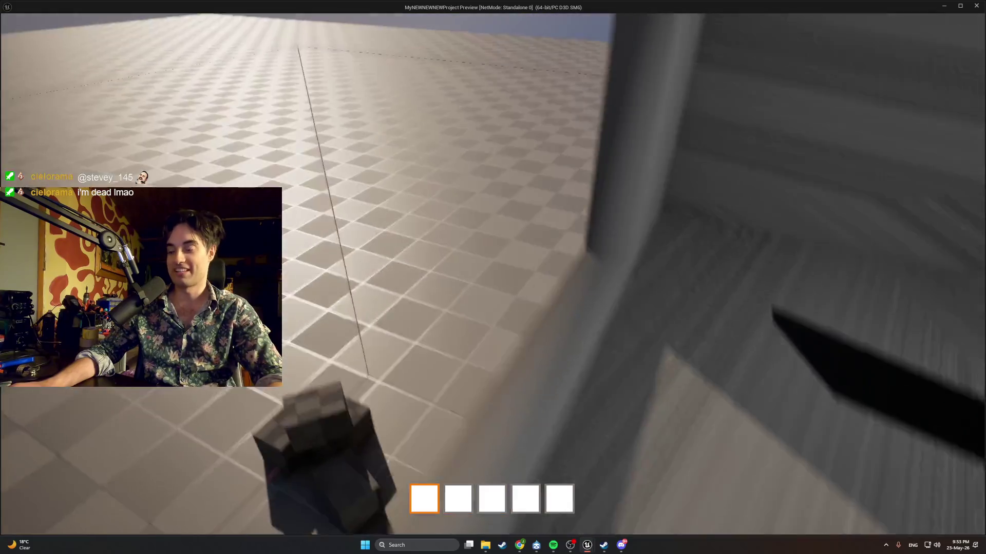
key("w")
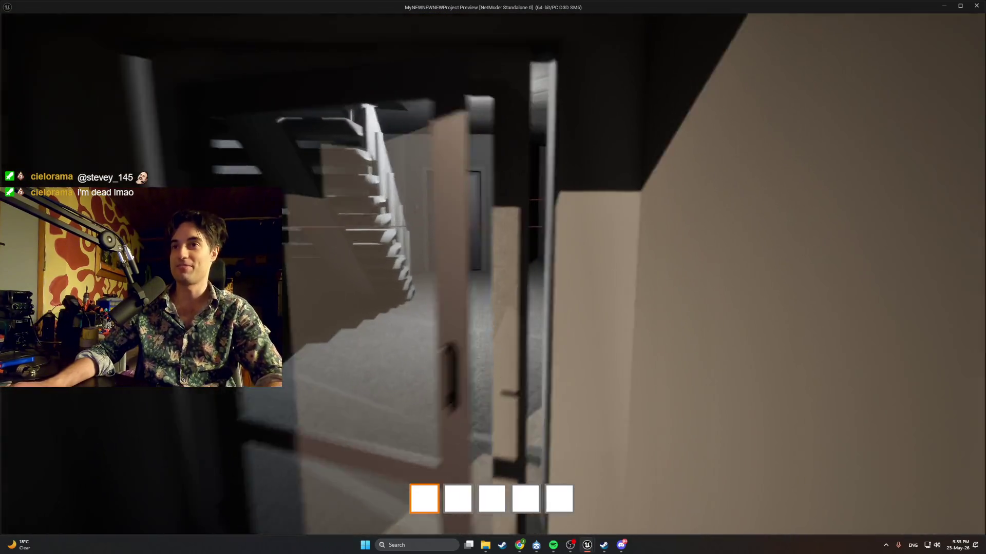
key("w")
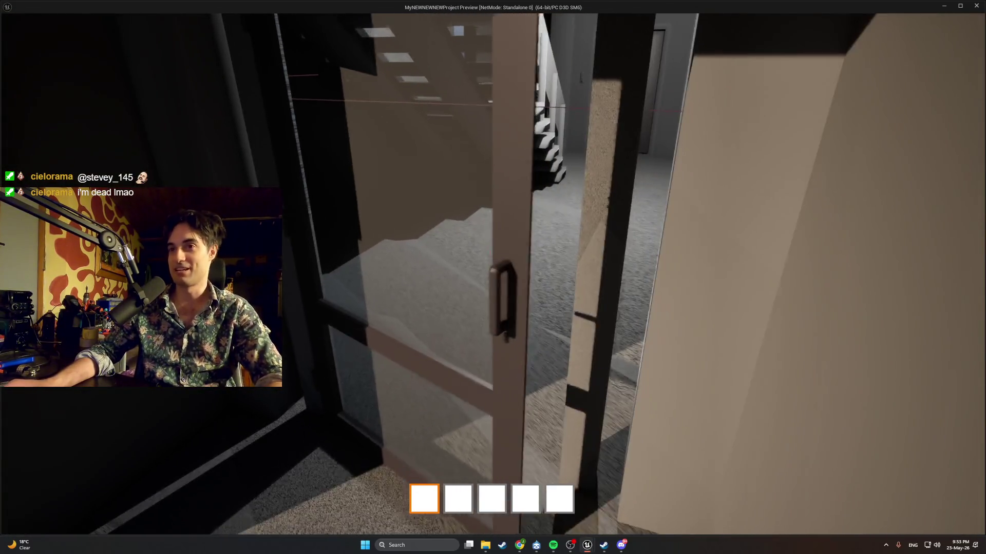
key("w")
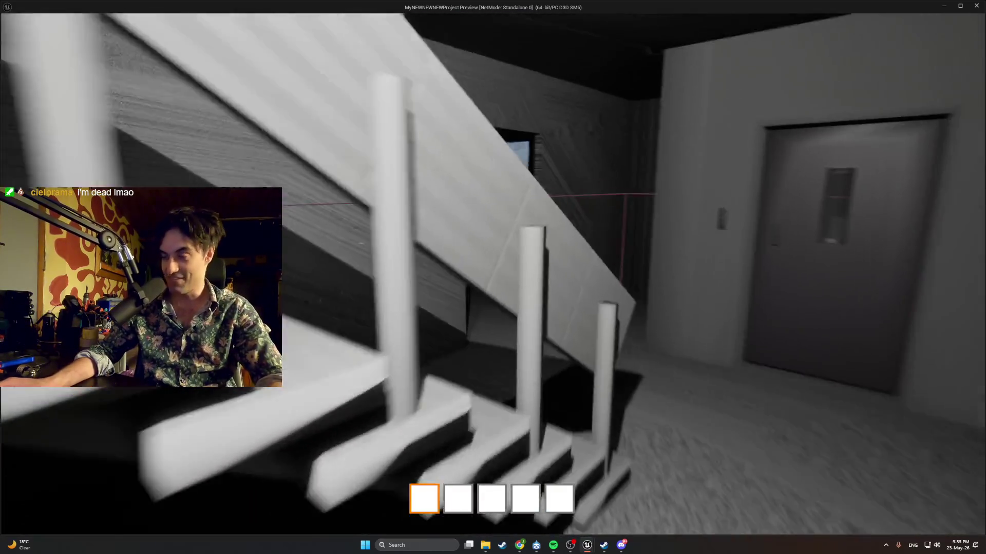
key("w")
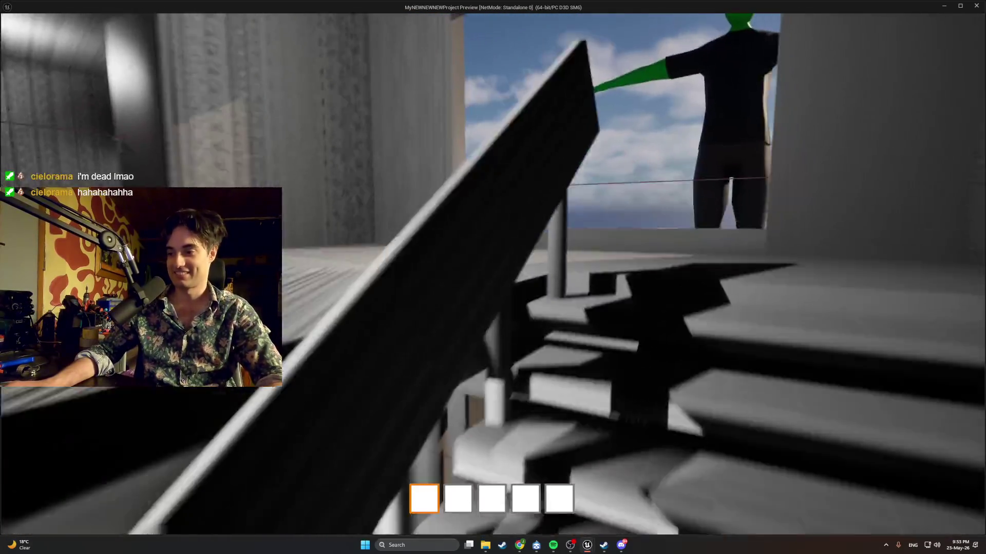
key("w")
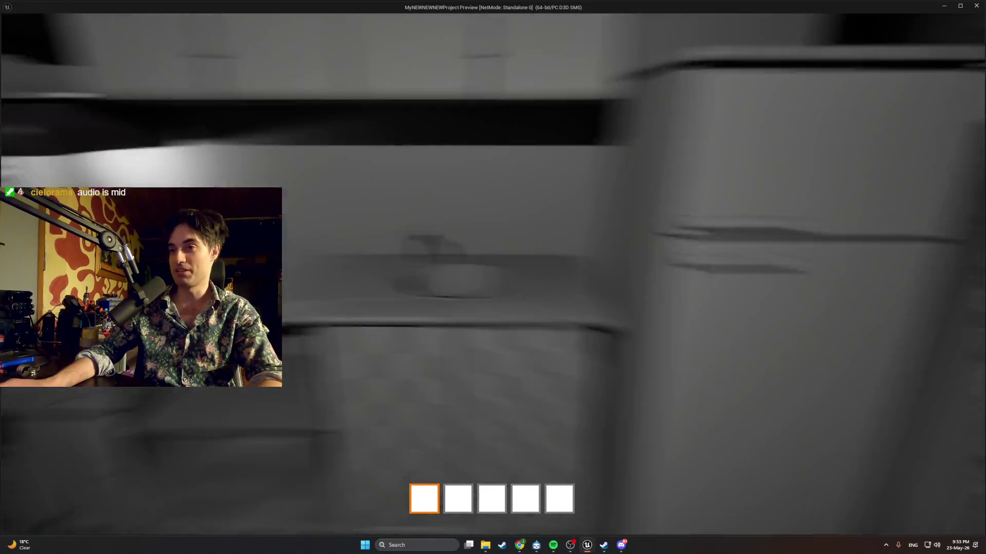
key("Escape")
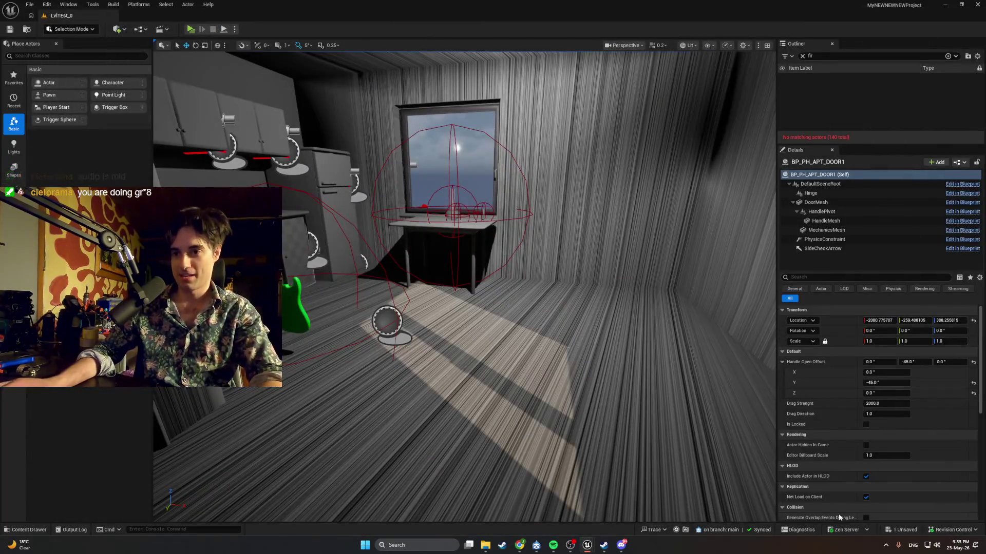
Minimise the YouTube music window and read the expanded AI Overview for independence
left_click(487, 503)
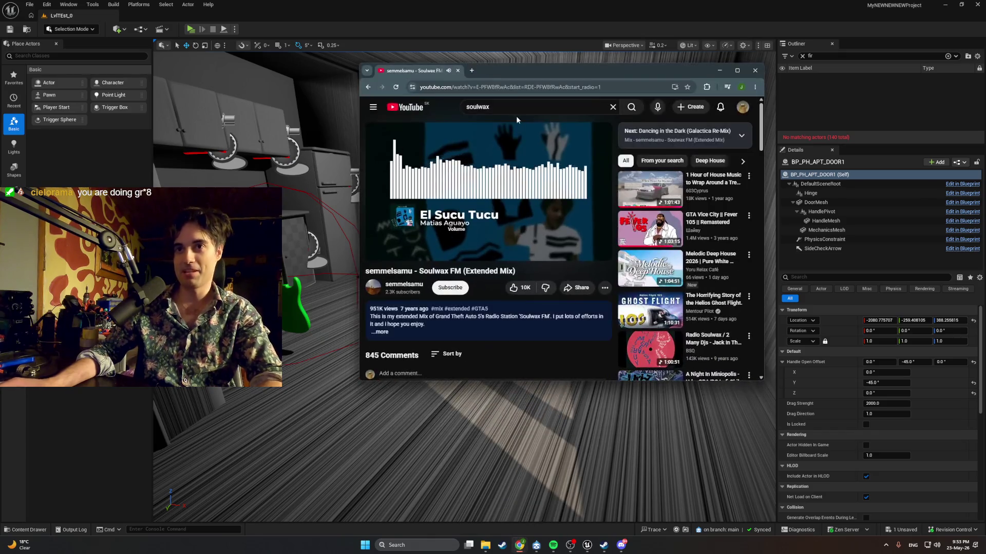
left_click(520, 545)
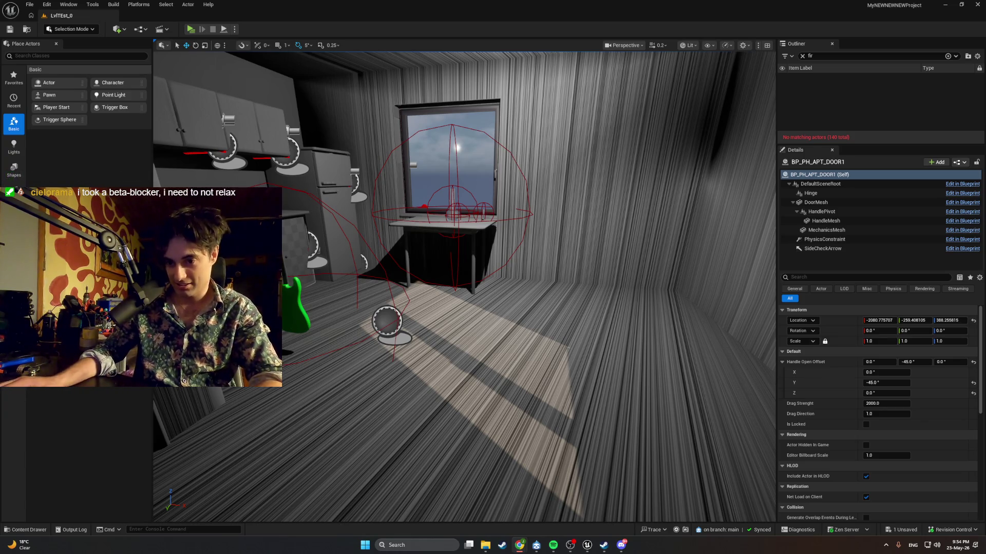
key("alt+Tab")
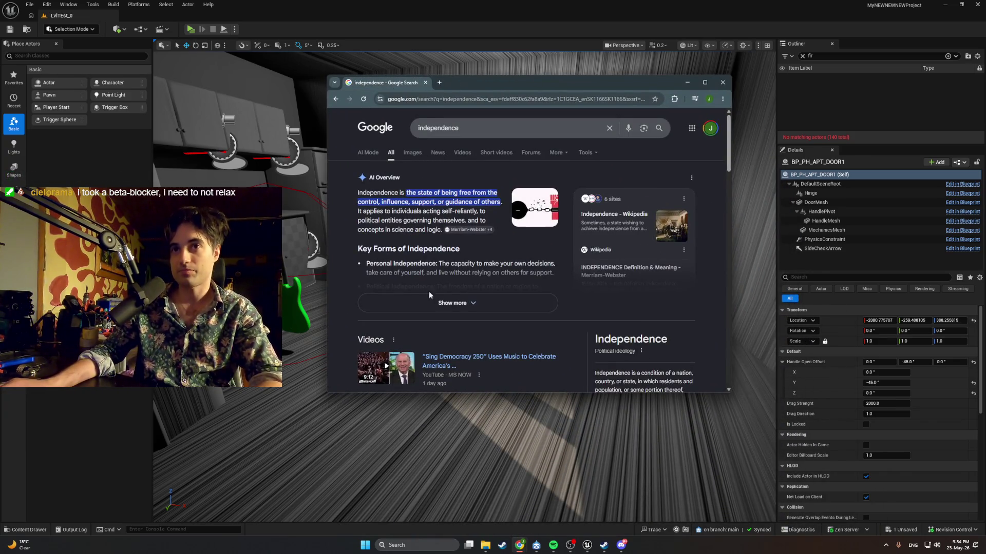
left_click(438, 303)
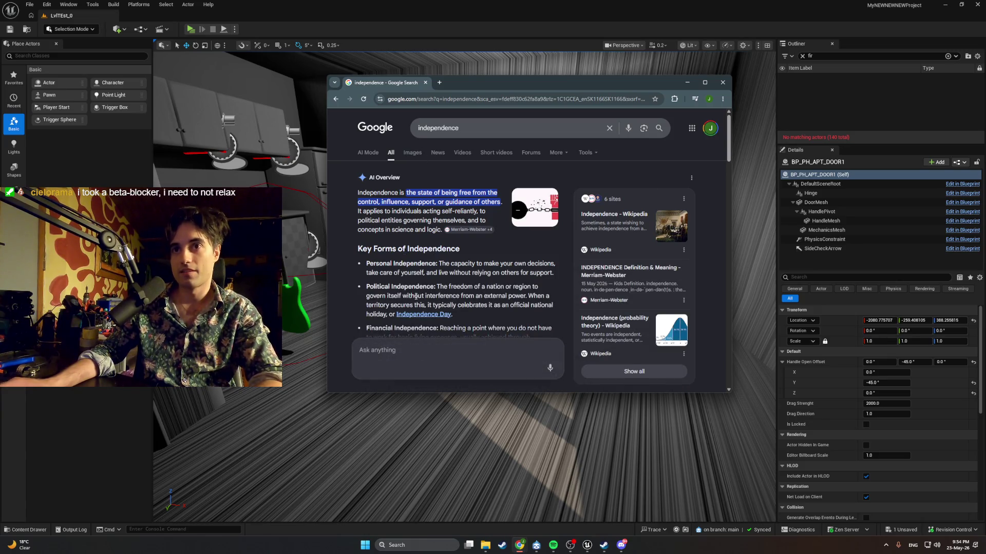
scroll(416, 297, "down", 3)
scroll(436, 231, "up", 5)
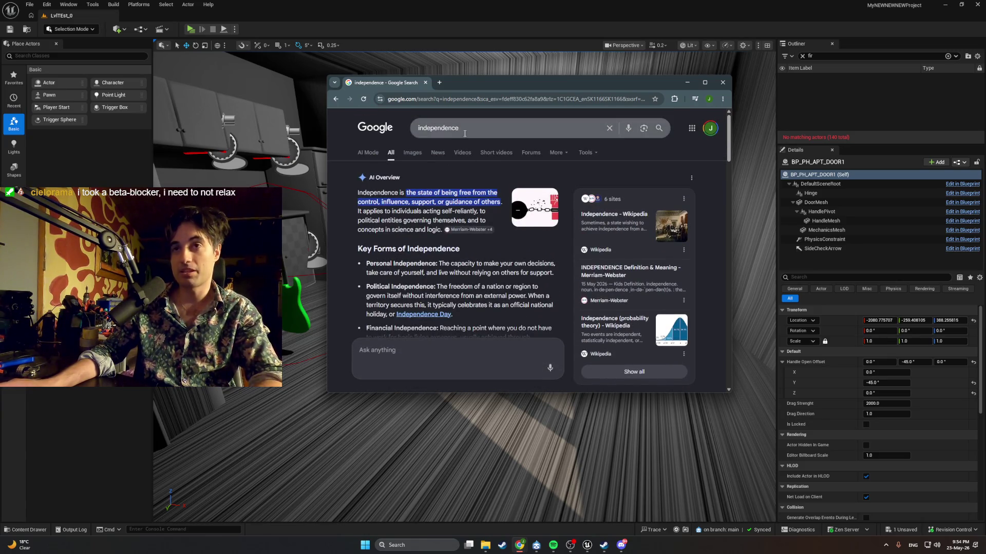
scroll(390, 170, "down", 3)
scroll(416, 169, "up", 3)
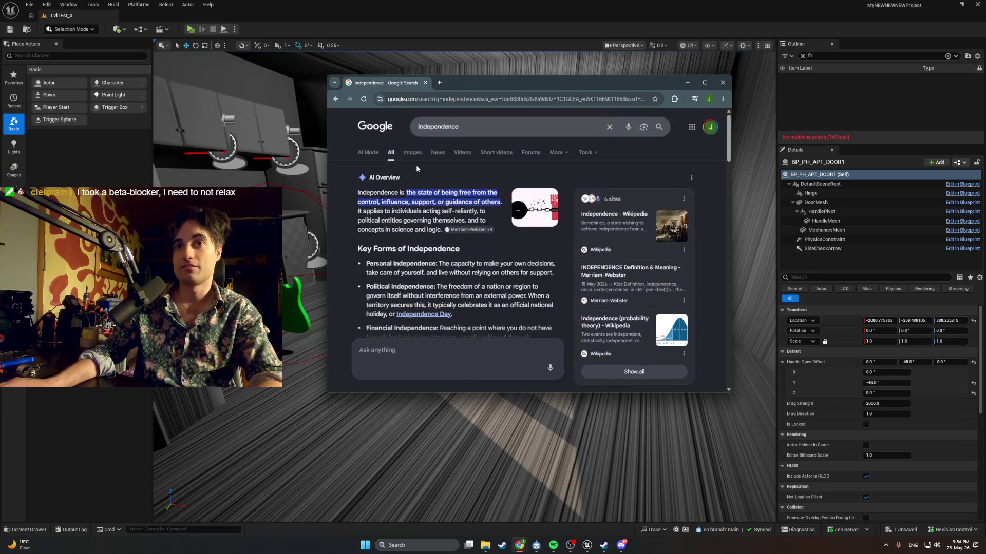
Search for 'independence speak', then open Google Translate in a new tab
left_click(470, 128)
type("speak")
key("Return")
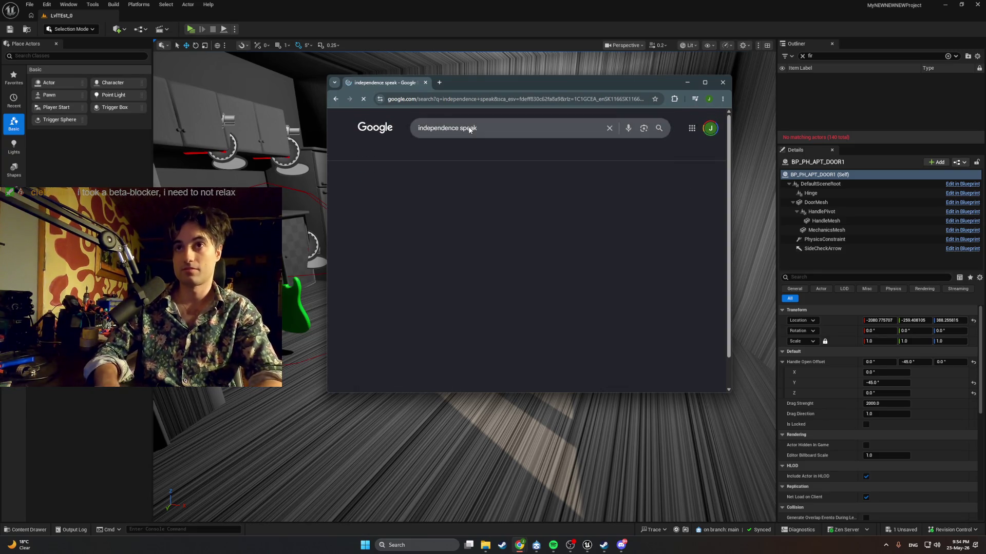
left_click(439, 82)
left_click(378, 115)
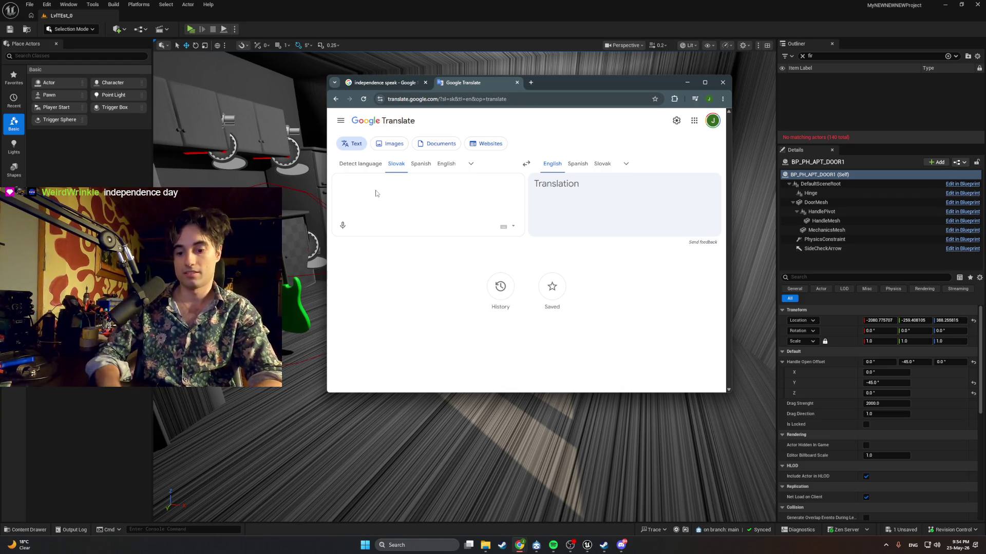
Translate 'independence' between English and Slovak (nezávislosť), play its pronunciation, then minimise Chrome
type("independe")
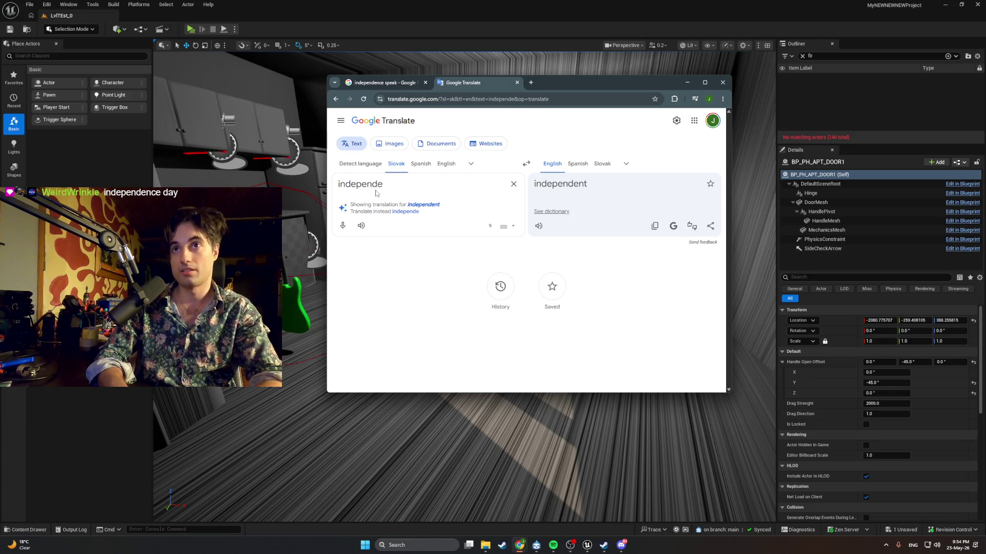
type("nce")
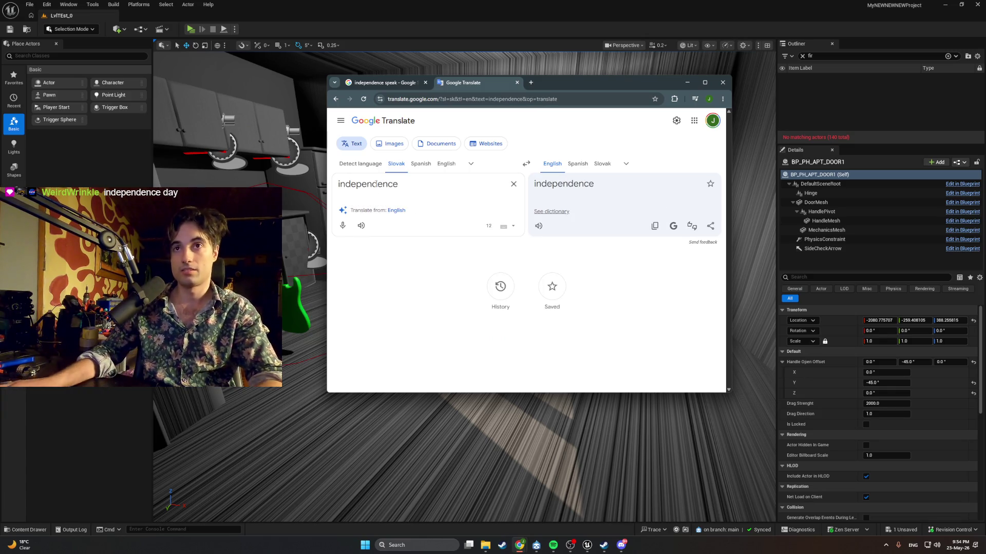
left_click(525, 163)
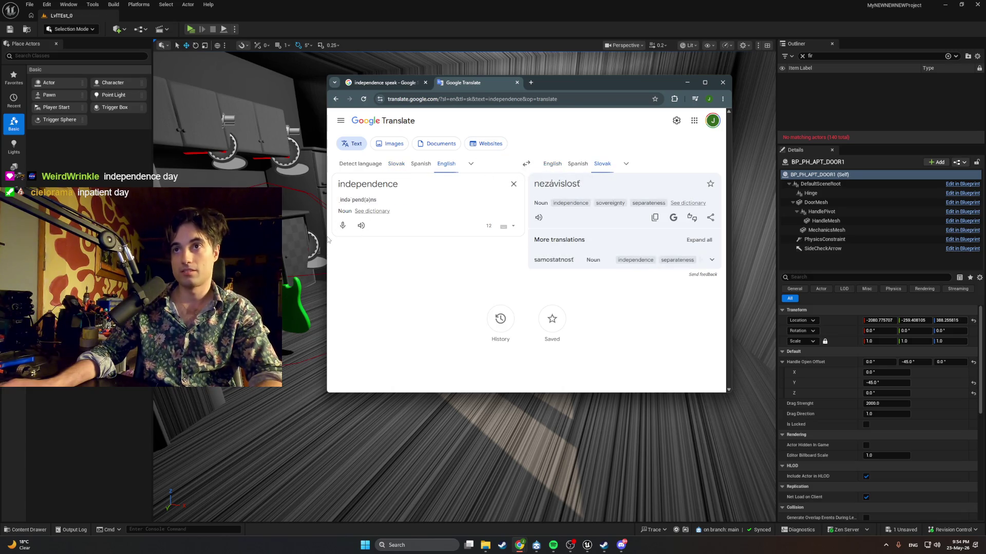
left_click(342, 226)
left_click(486, 119)
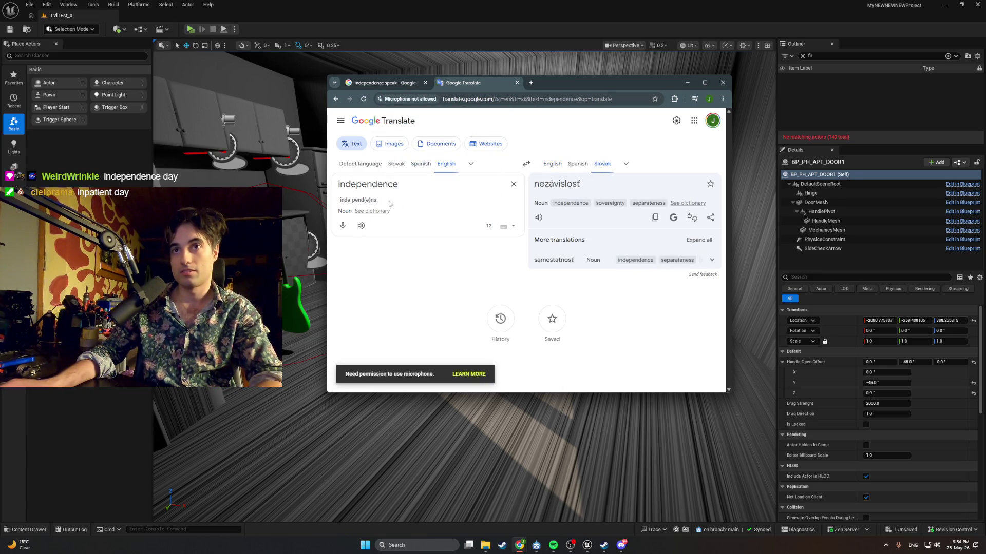
left_click(362, 226)
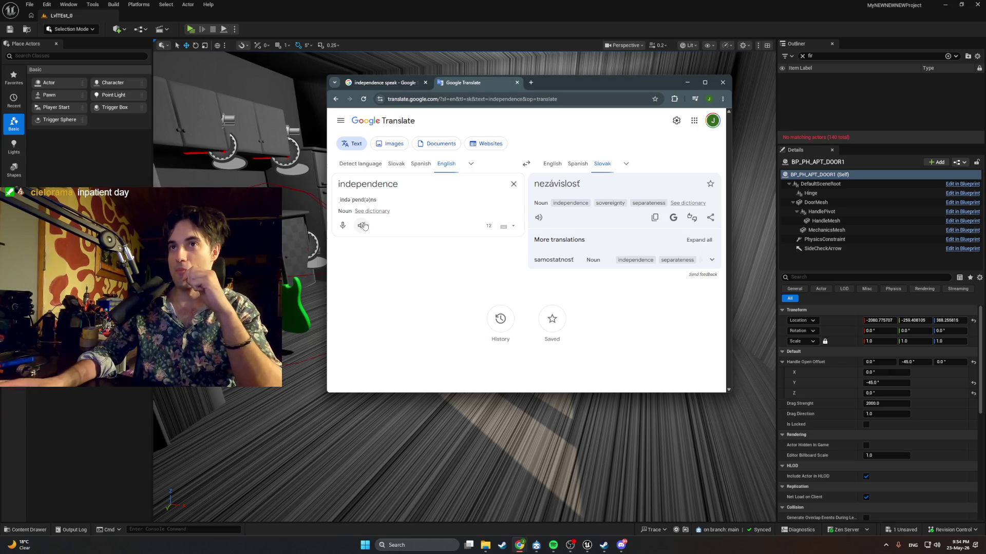
left_click_drag(538, 86, 538, 102)
left_click(687, 99)
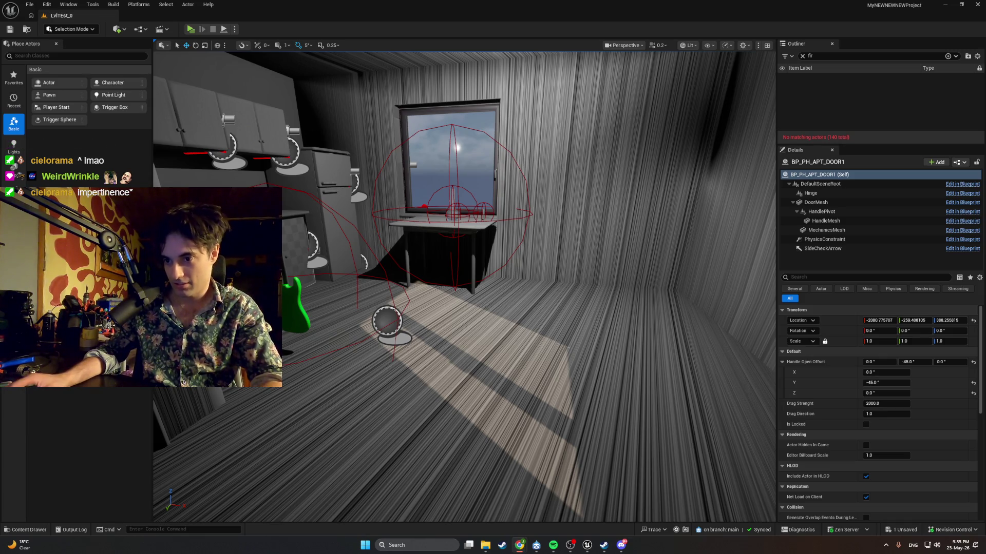
Check 'impedance' translates to Slovak 'impedancia', then read and close the impedance search tab
key("alt+Tab")
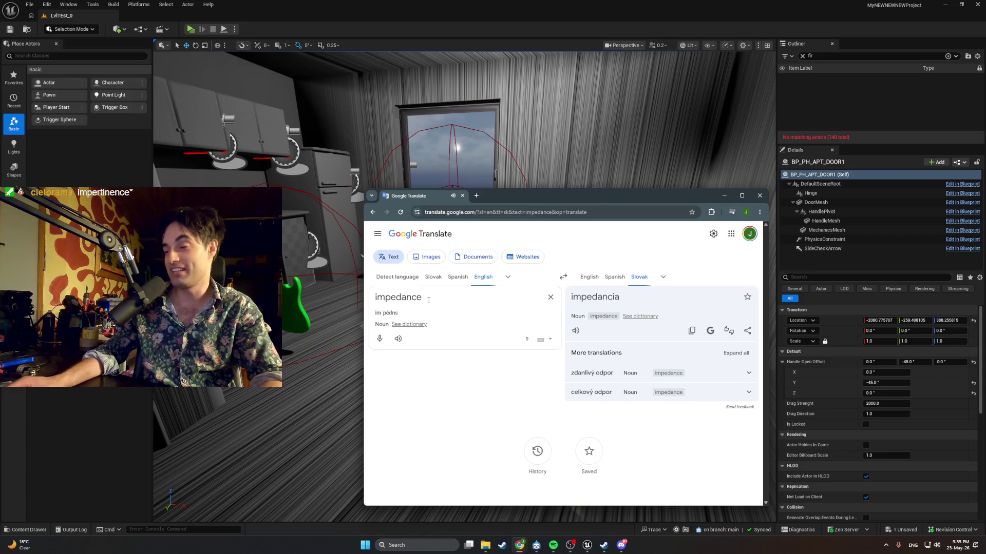
left_click_drag(422, 298, 386, 300)
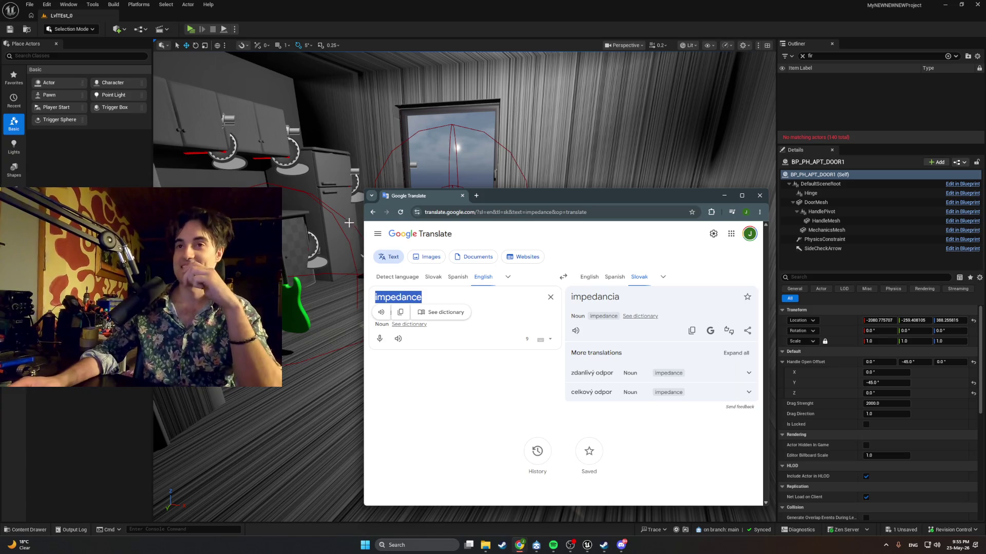
left_click(724, 196)
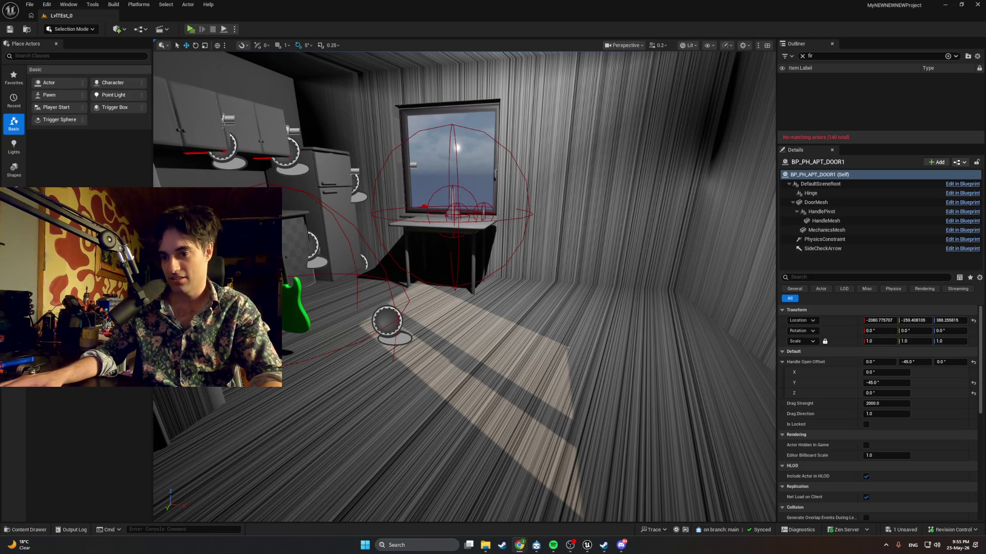
key("alt+Tab")
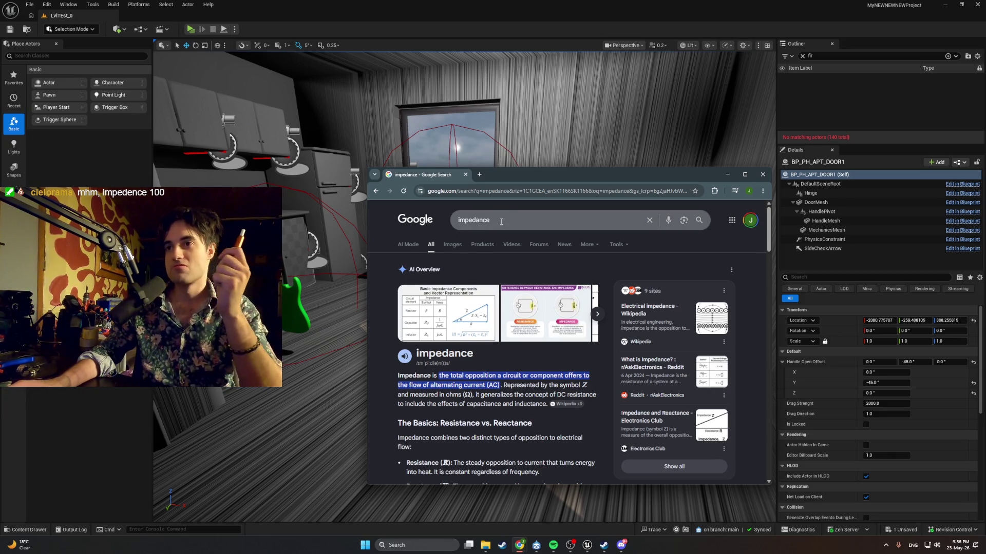
left_click(465, 175)
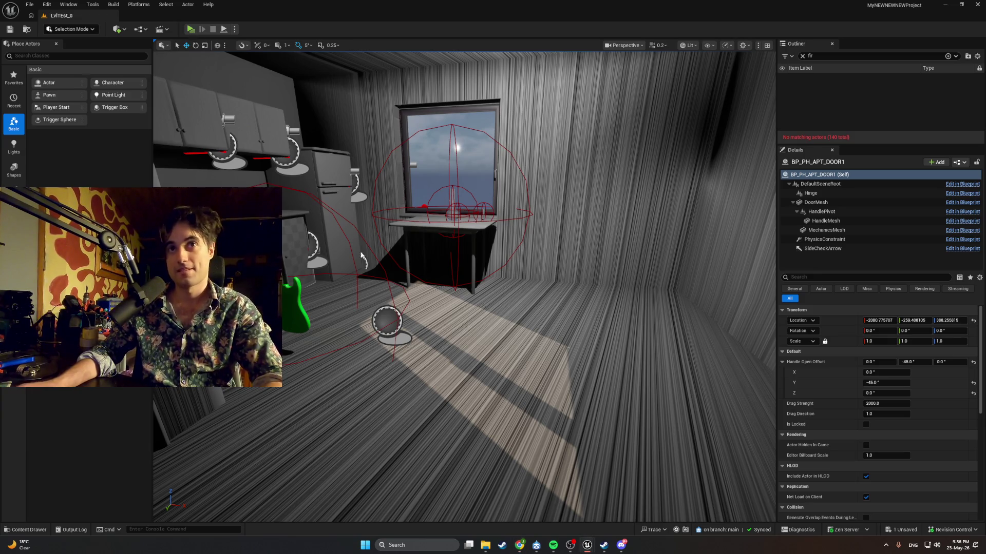
Playtest standalone, carry the green guitar to the window table, drop it, and stop
key("alt+p")
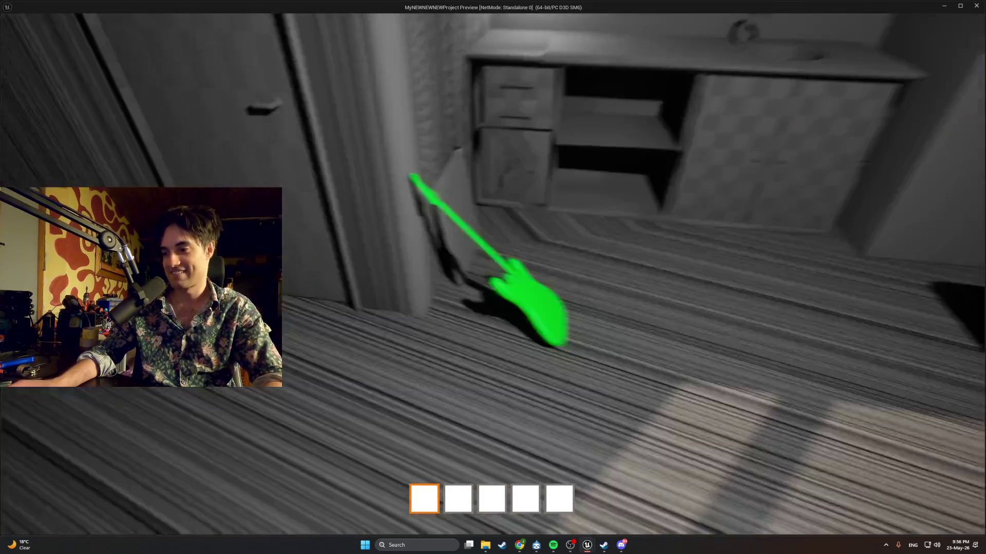
key("w")
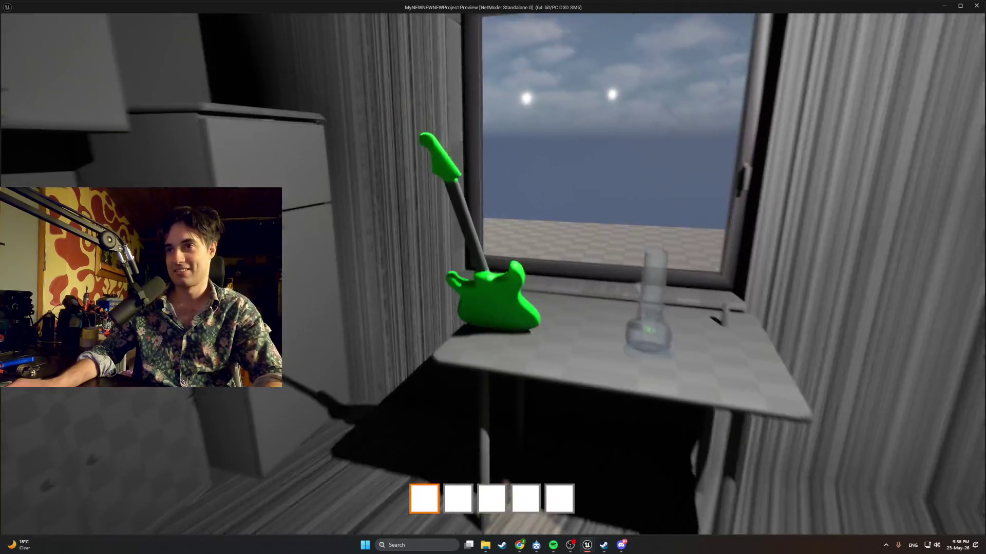
left_click(493, 277)
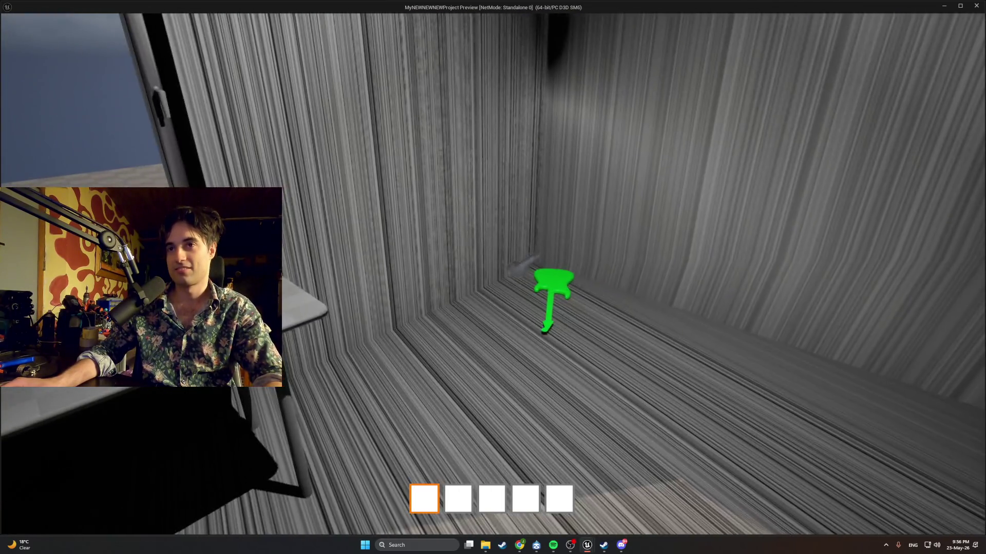
key("Escape")
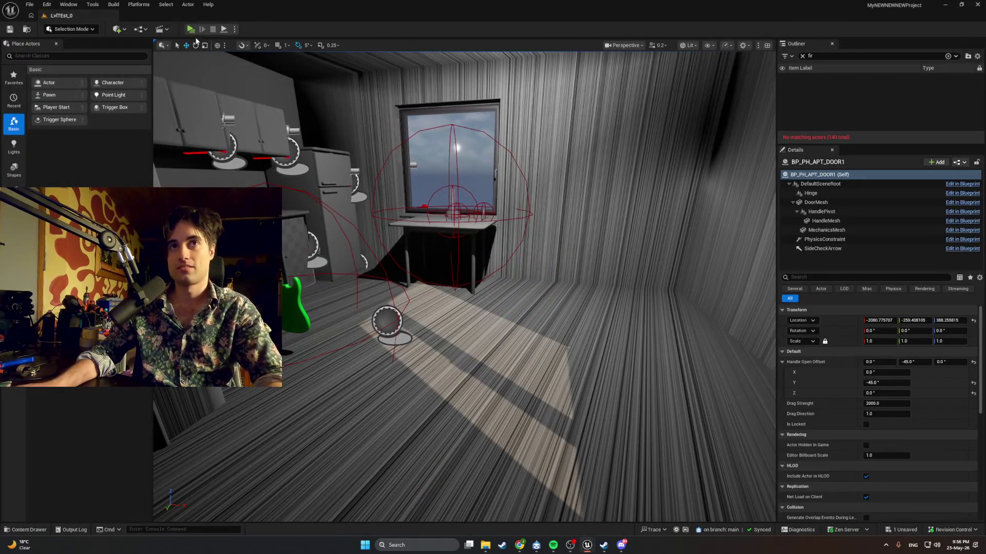